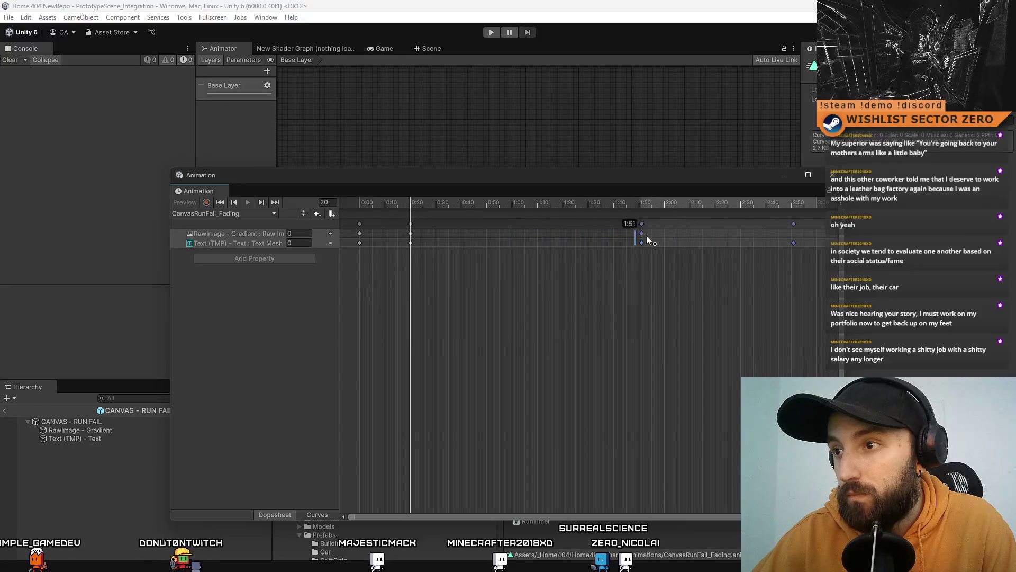
Move the CanvasRunFail_Fading keyframes at 0:20 later to 0:44 and preview the fade
{"action": "left_click_drag", "start_coordinate": [665, 236], "coordinate": [664, 236]}
{"action": "left_click", "coordinate": [494, 269]}
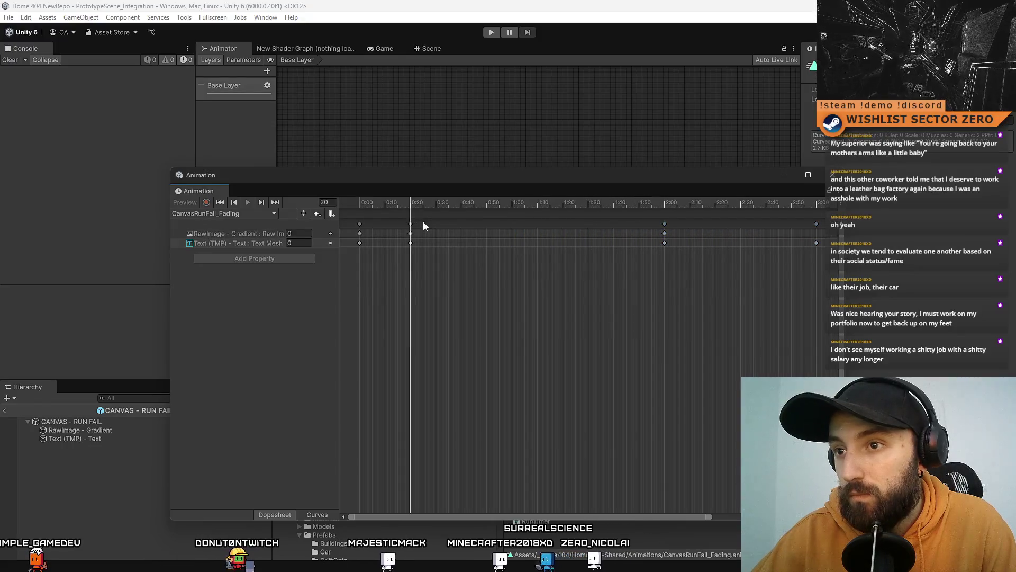
{"action": "left_click", "coordinate": [411, 233]}
{"action": "left_click_drag", "start_coordinate": [414, 220], "coordinate": [424, 228]}
{"action": "mouse_move", "coordinate": [493, 238]}
{"action": "left_mouse_down"}
{"action": "mouse_move", "coordinate": [411, 299]}
{"action": "mouse_move", "coordinate": [391, 248]}
{"action": "mouse_move", "coordinate": [474, 231]}
{"action": "mouse_move", "coordinate": [525, 240]}
{"action": "mouse_move", "coordinate": [514, 246]}
{"action": "left_mouse_up"}
{"action": "left_click", "coordinate": [519, 295]}
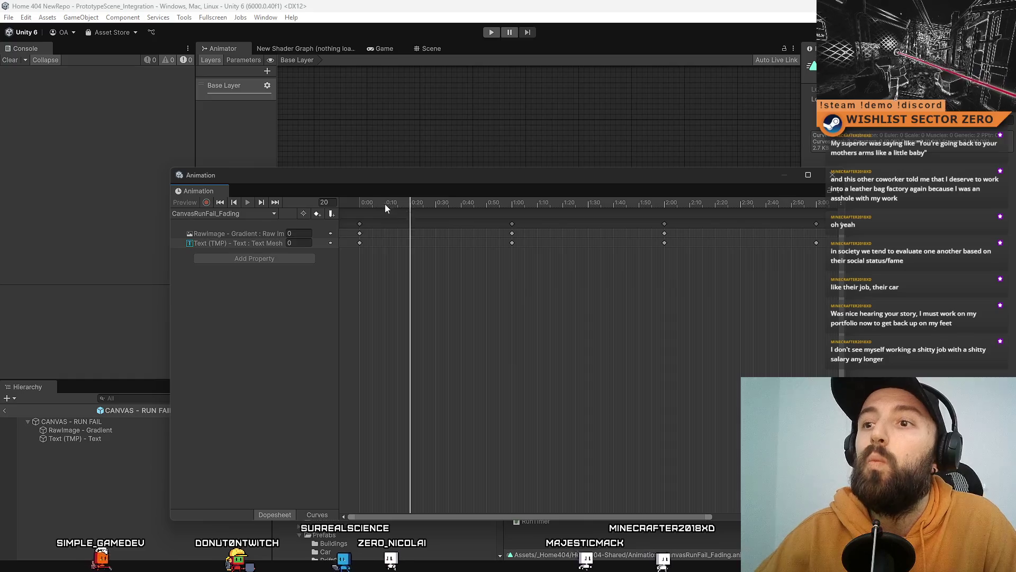
{"action": "mouse_move", "coordinate": [411, 228]}
{"action": "left_mouse_down"}
{"action": "mouse_move", "coordinate": [593, 249]}
{"action": "mouse_move", "coordinate": [556, 244]}
{"action": "mouse_move", "coordinate": [515, 269]}
{"action": "mouse_move", "coordinate": [532, 263]}
{"action": "mouse_move", "coordinate": [353, 265]}
{"action": "left_mouse_up"}
{"action": "mouse_move", "coordinate": [500, 219]}
{"action": "left_mouse_down"}
{"action": "mouse_move", "coordinate": [946, 353]}
{"action": "mouse_move", "coordinate": [846, 397]}
{"action": "mouse_move", "coordinate": [720, 413]}
{"action": "mouse_move", "coordinate": [528, 327]}
{"action": "left_mouse_up"}
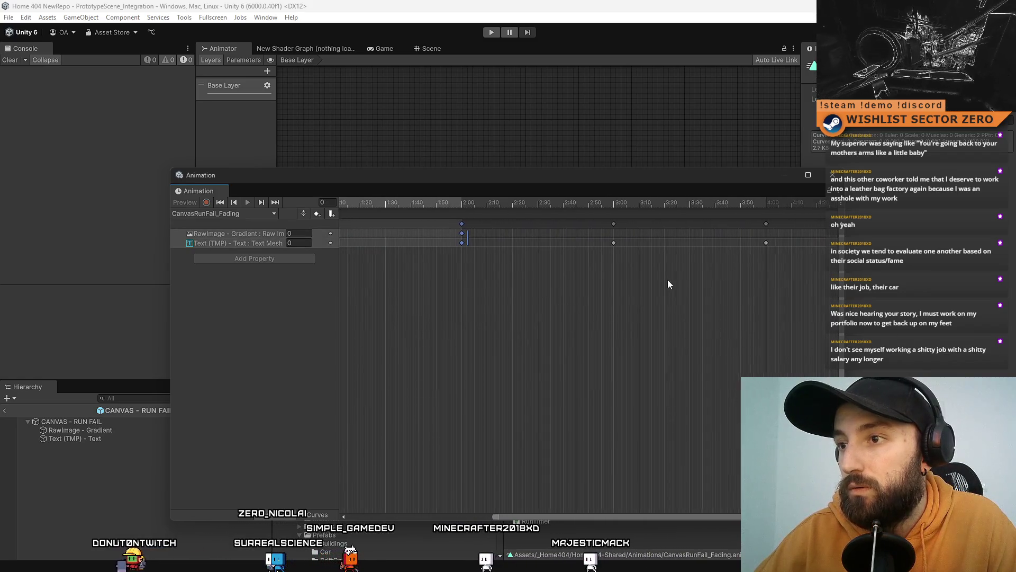
Shift the 1:00–4:00 keyframe block one second later to 2:00–5:00 and preview the result
{"action": "scroll", "coordinate": [651, 282], "scroll_direction": "down", "scroll_amount": 5}
{"action": "left_click_drag", "start_coordinate": [712, 285], "coordinate": [429, 265]}
{"action": "left_click_drag", "start_coordinate": [435, 223], "coordinate": [510, 238]}
{"action": "left_click", "coordinate": [535, 306]}
{"action": "mouse_move", "coordinate": [380, 201]}
{"action": "left_mouse_down"}
{"action": "mouse_move", "coordinate": [684, 209]}
{"action": "mouse_move", "coordinate": [303, 208]}
{"action": "left_mouse_up"}
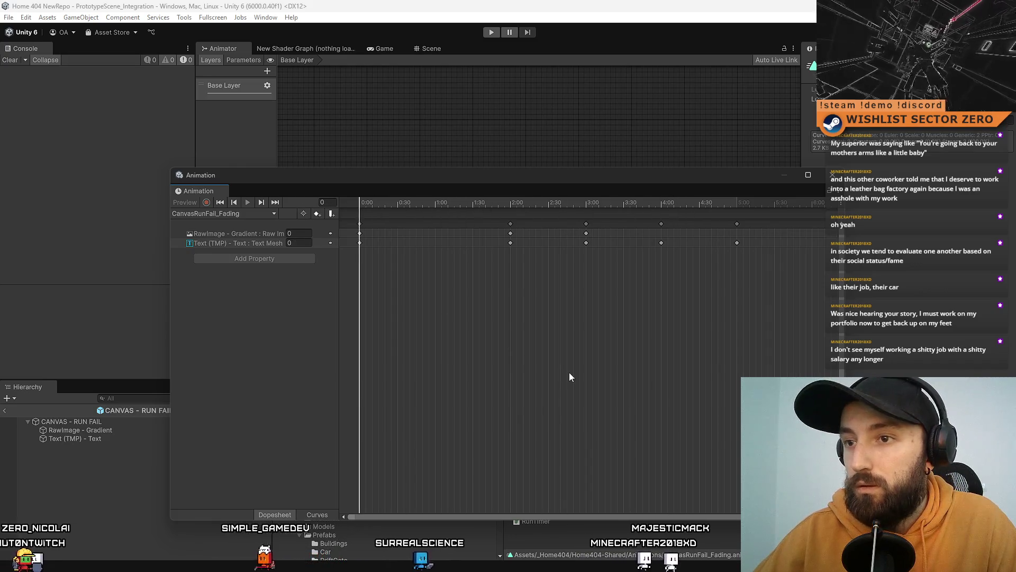
{"action": "mouse_move", "coordinate": [529, 205]}
{"action": "left_mouse_down"}
{"action": "mouse_move", "coordinate": [374, 207]}
{"action": "mouse_move", "coordinate": [614, 256]}
{"action": "left_mouse_up"}
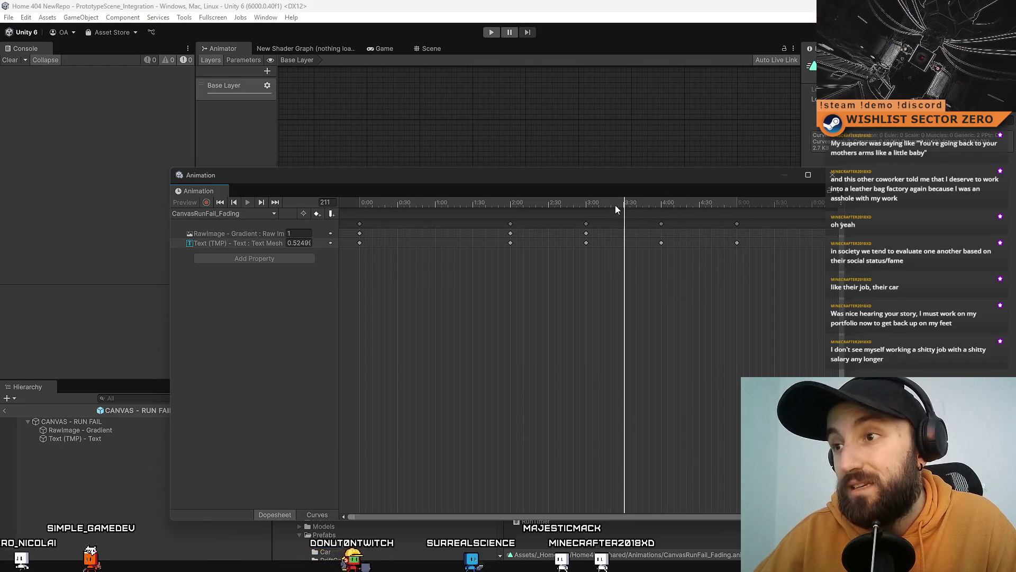
{"action": "left_click_drag", "start_coordinate": [614, 204], "coordinate": [698, 208]}
{"action": "left_click", "coordinate": [661, 223]}
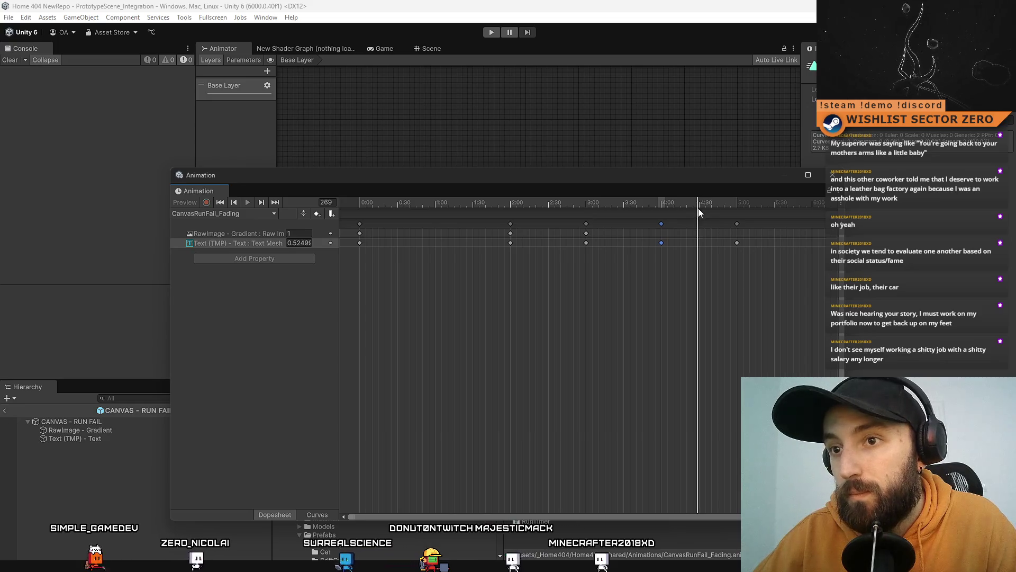
Add keyframes at 4:30 for both the RawImage gradient and TMP text properties
{"action": "left_click", "coordinate": [666, 310]}
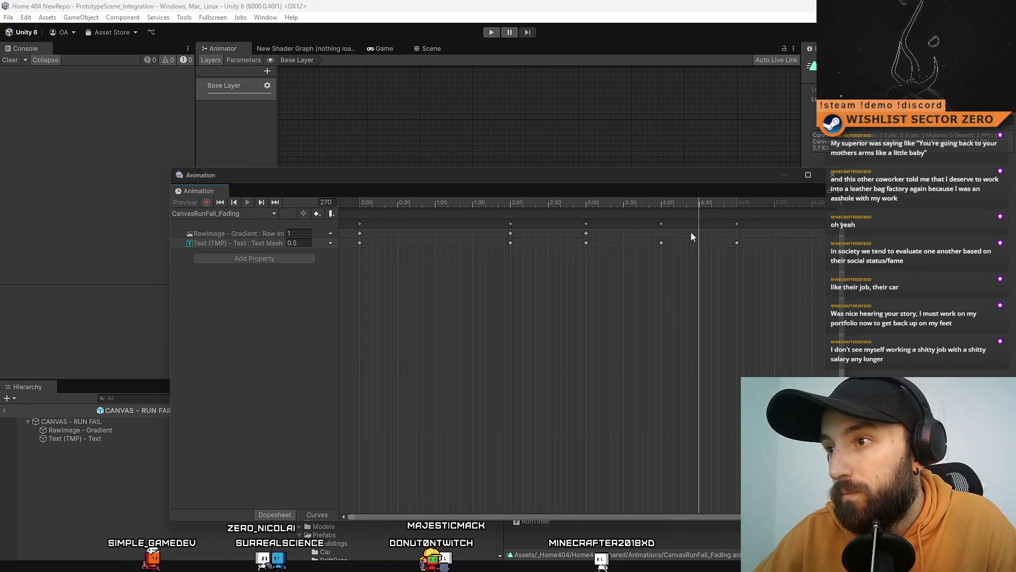
{"action": "scroll", "coordinate": [701, 252], "scroll_direction": "up", "scroll_amount": 5}
{"action": "scroll", "coordinate": [701, 252], "scroll_direction": "up", "scroll_amount": 5}
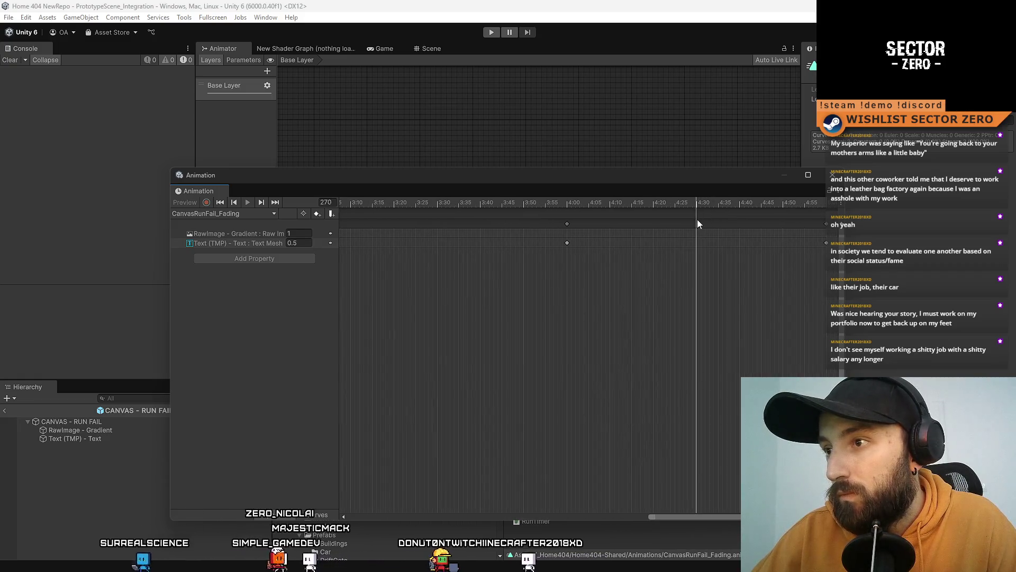
{"action": "scroll", "coordinate": [696, 247], "scroll_direction": "up", "scroll_amount": 2}
{"action": "scroll", "coordinate": [699, 259], "scroll_direction": "up", "scroll_amount": 1}
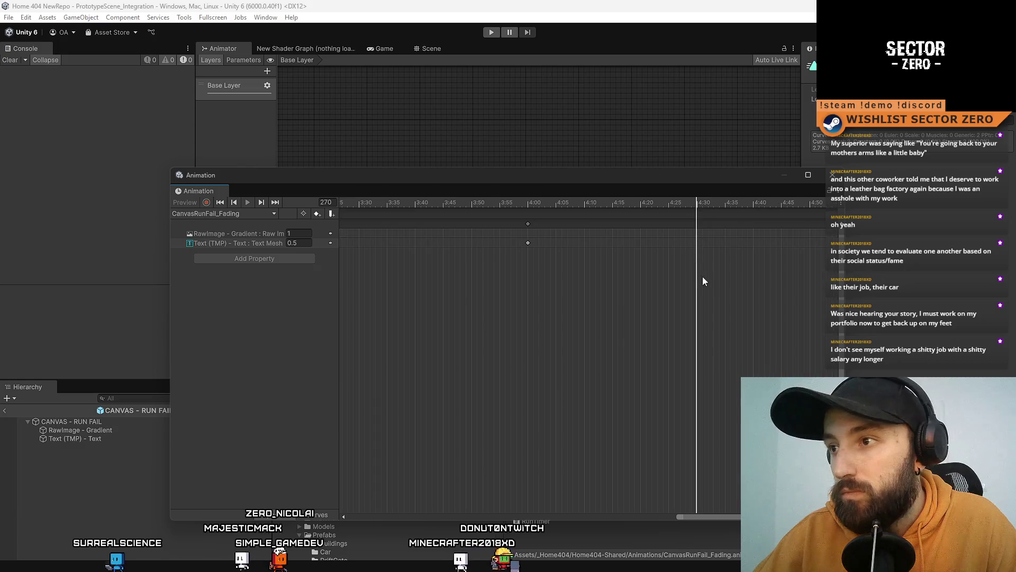
{"action": "key", "text": "ctrl+v"}
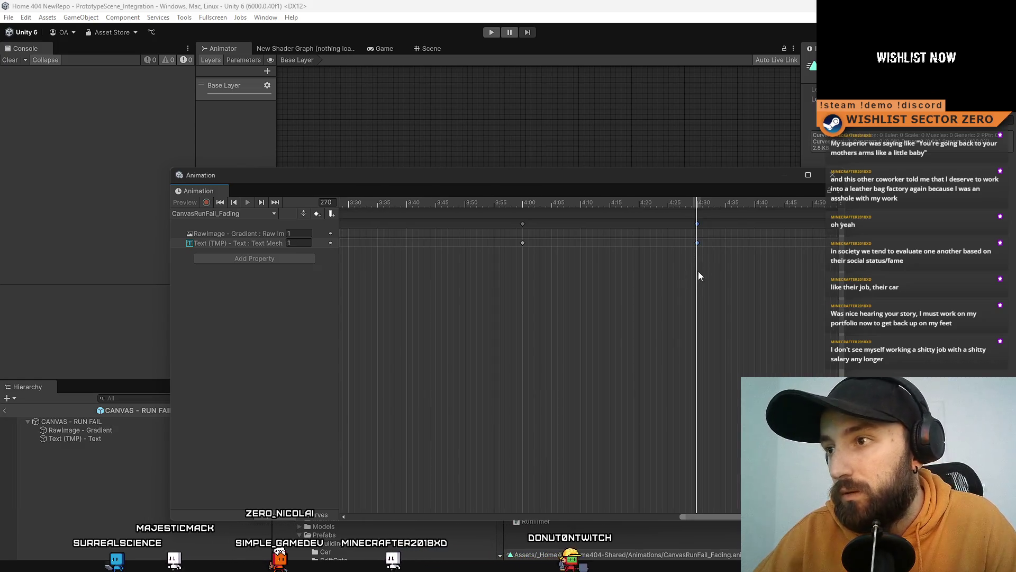
{"action": "left_click_drag", "start_coordinate": [656, 219], "coordinate": [712, 257]}
Move the keyframes near 5:37 to 6:00
{"action": "scroll", "coordinate": [640, 299], "scroll_direction": "down", "scroll_amount": 5}
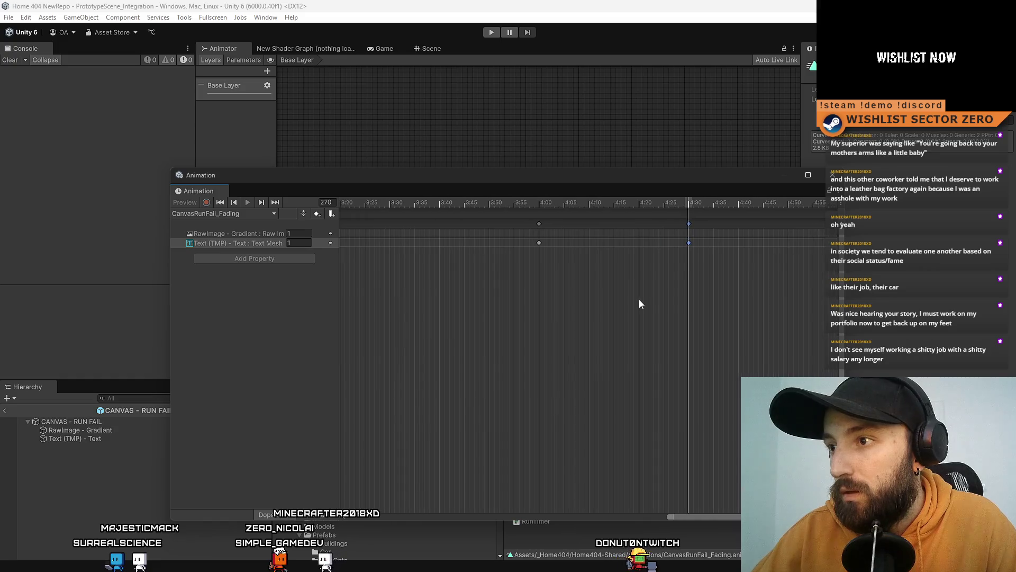
{"action": "scroll", "coordinate": [719, 293], "scroll_direction": "right", "scroll_amount": 5}
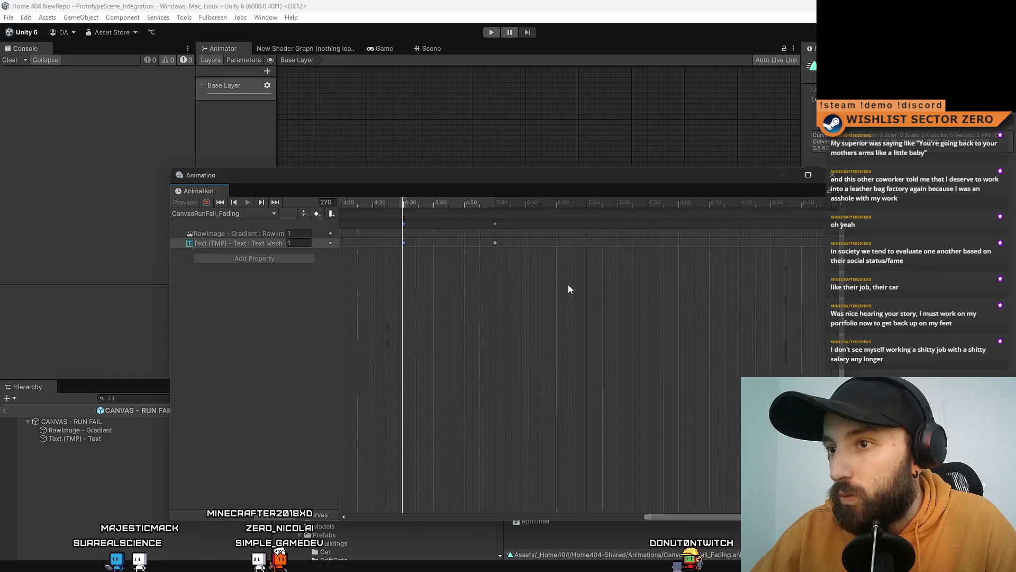
{"action": "left_click_drag", "start_coordinate": [581, 286], "coordinate": [481, 222]}
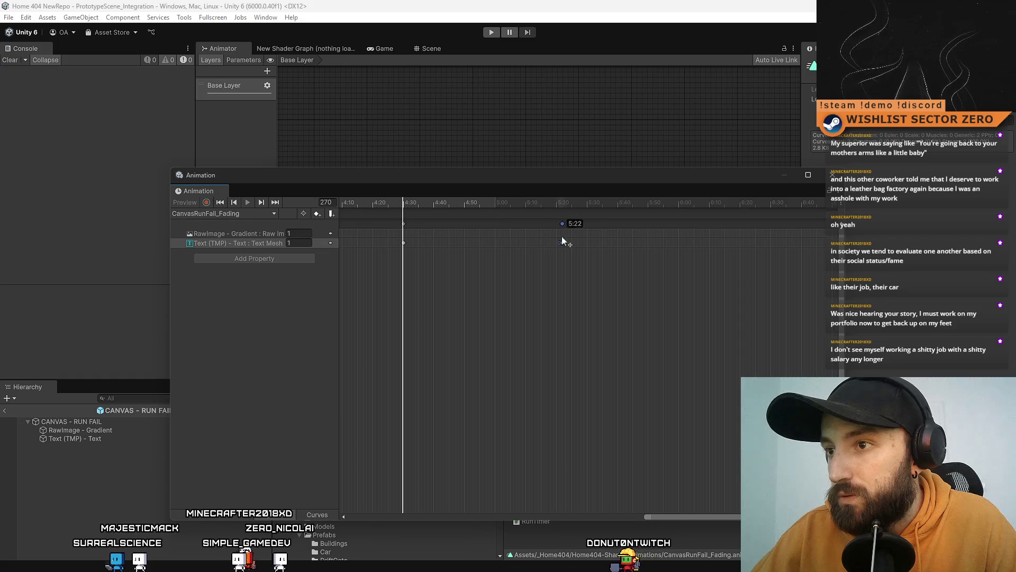
{"action": "left_click_drag", "start_coordinate": [609, 247], "coordinate": [679, 260]}
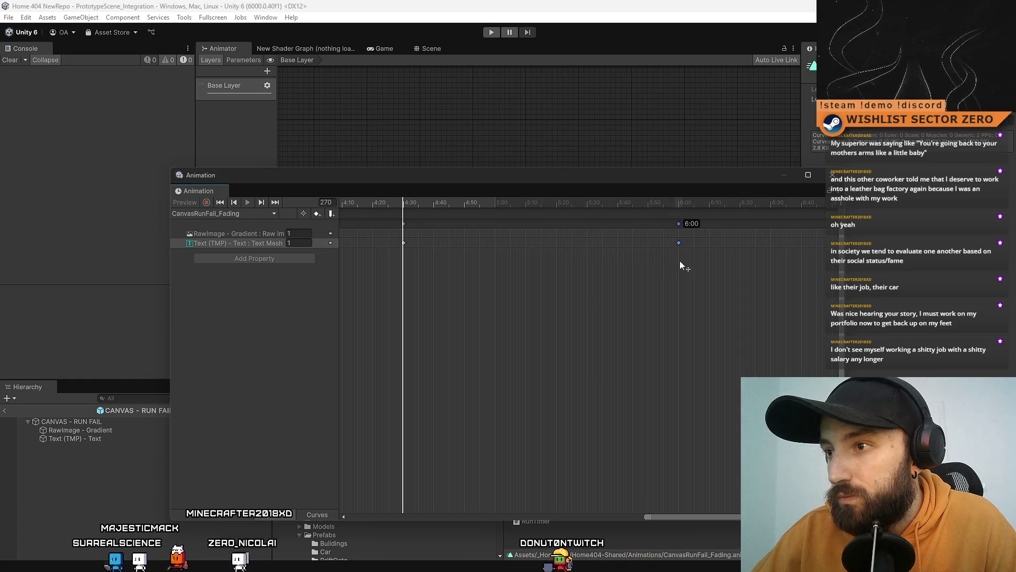
{"action": "left_click", "coordinate": [490, 283]}
Move the 4:28 keyframes to 5:00
{"action": "mouse_move", "coordinate": [481, 285]}
{"action": "left_mouse_down"}
{"action": "mouse_move", "coordinate": [393, 221]}
{"action": "mouse_move", "coordinate": [459, 233]}
{"action": "mouse_move", "coordinate": [391, 288]}
{"action": "left_mouse_up"}
{"action": "left_click_drag", "start_coordinate": [407, 219], "coordinate": [417, 227]}
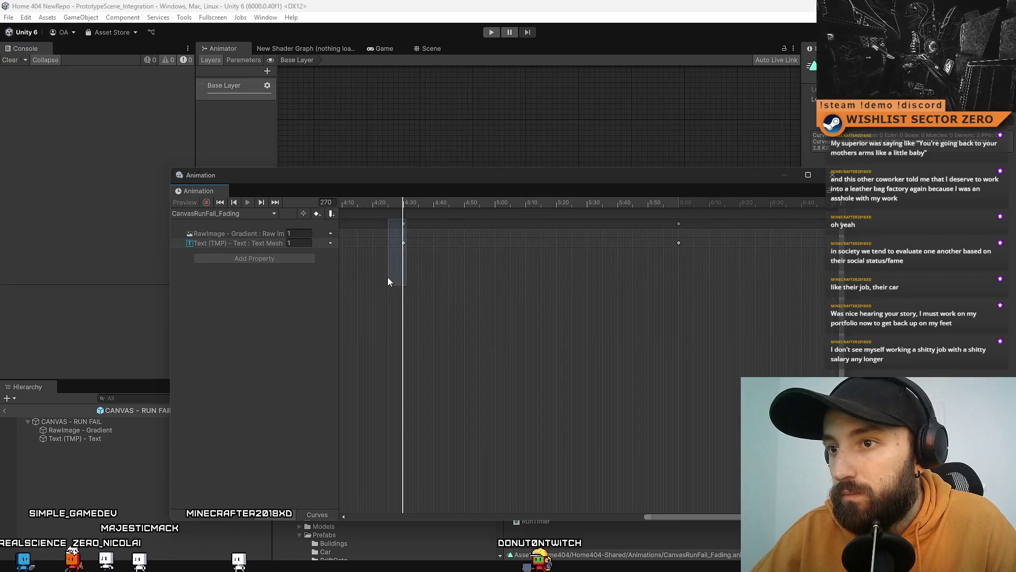
{"action": "left_click_drag", "start_coordinate": [388, 282], "coordinate": [390, 278]}
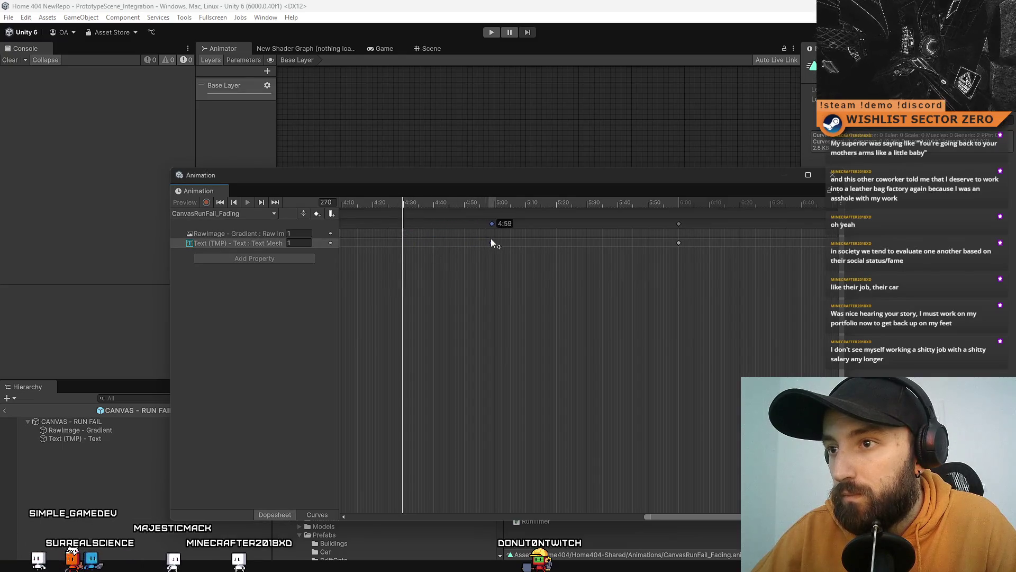
{"action": "left_click_drag", "start_coordinate": [490, 238], "coordinate": [496, 240]}
{"action": "left_click", "coordinate": [510, 293]}
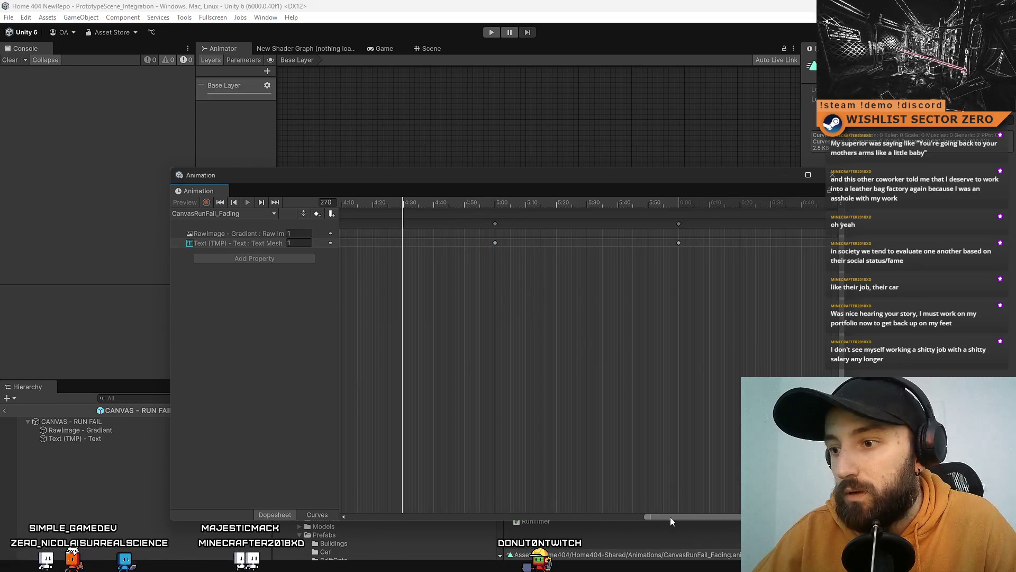
Add keyframes at 7:00 on both properties so the text fades back to 0
{"action": "left_click_drag", "start_coordinate": [670, 518], "coordinate": [654, 517]}
{"action": "mouse_move", "coordinate": [554, 200]}
{"action": "left_mouse_down"}
{"action": "mouse_move", "coordinate": [665, 207]}
{"action": "mouse_move", "coordinate": [802, 234]}
{"action": "mouse_move", "coordinate": [566, 235]}
{"action": "mouse_move", "coordinate": [820, 246]}
{"action": "mouse_move", "coordinate": [557, 249]}
{"action": "mouse_move", "coordinate": [816, 272]}
{"action": "mouse_move", "coordinate": [467, 277]}
{"action": "mouse_move", "coordinate": [796, 276]}
{"action": "left_mouse_up"}
{"action": "left_click", "coordinate": [782, 223]}
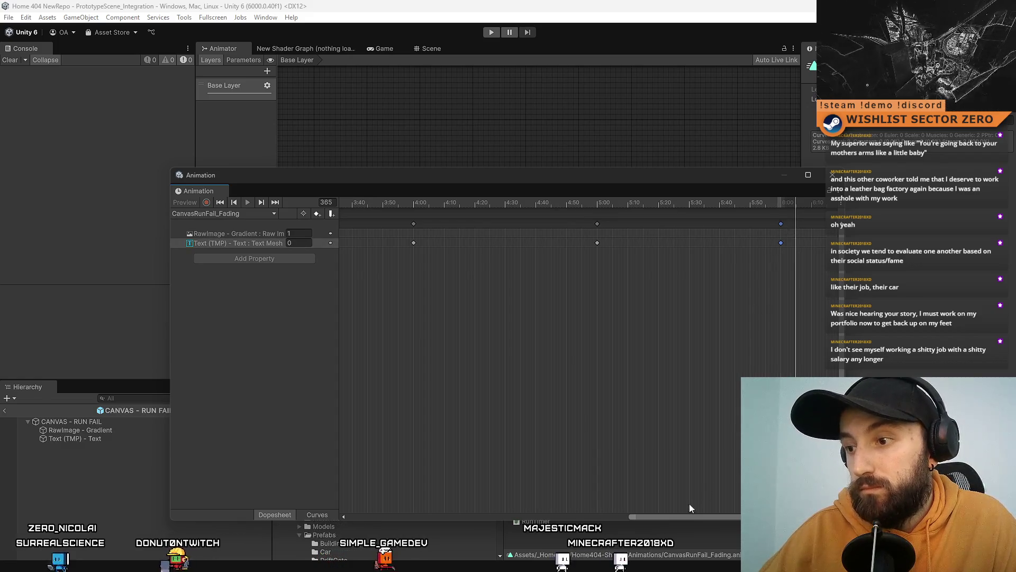
{"action": "left_click_drag", "start_coordinate": [724, 261], "coordinate": [434, 287]}
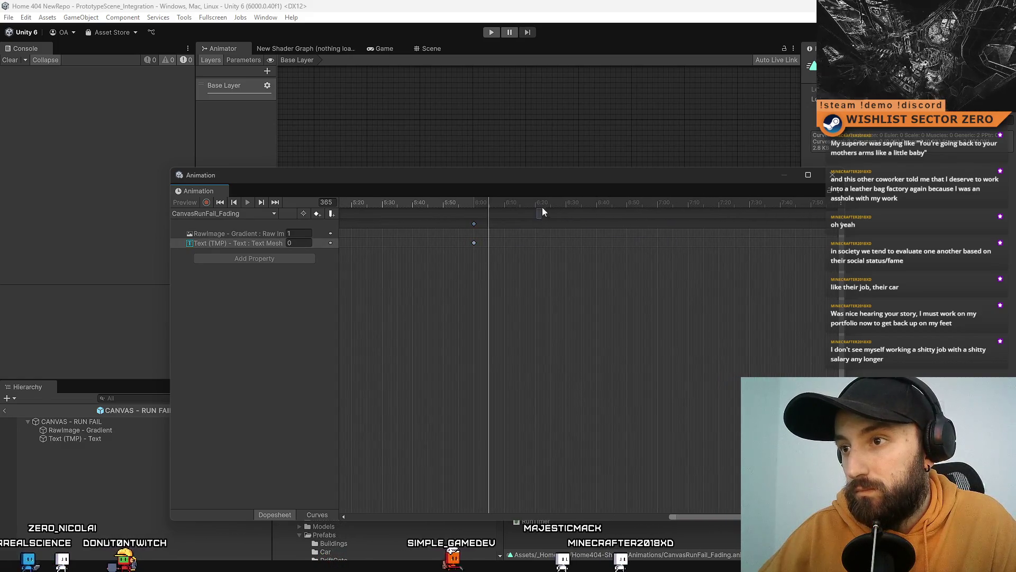
{"action": "mouse_move", "coordinate": [519, 207]}
{"action": "left_mouse_down"}
{"action": "mouse_move", "coordinate": [588, 236]}
{"action": "mouse_move", "coordinate": [562, 243]}
{"action": "mouse_move", "coordinate": [658, 243]}
{"action": "left_mouse_up"}
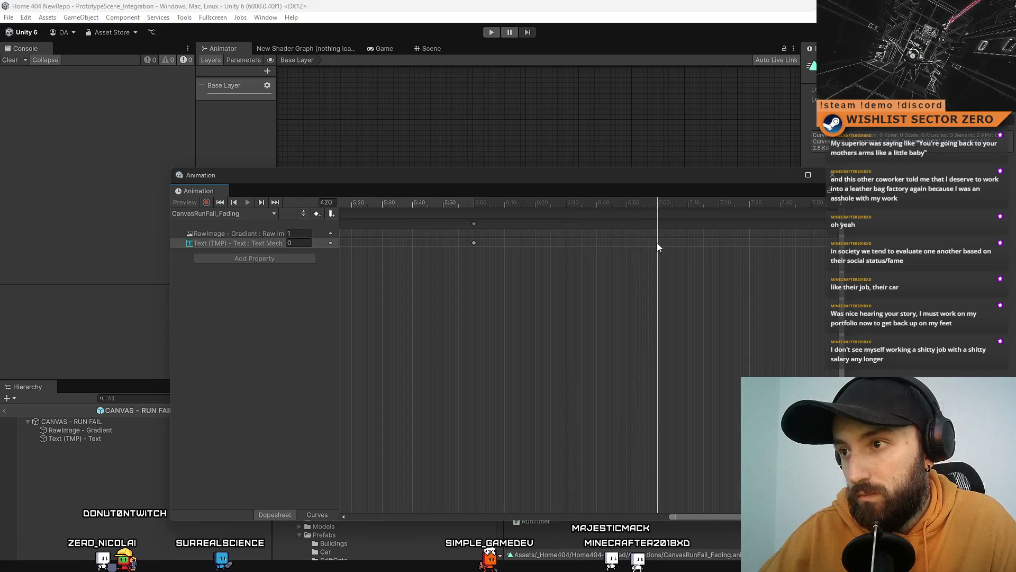
{"action": "key", "text": "k"}
{"action": "left_click_drag", "start_coordinate": [714, 519], "coordinate": [432, 517]}
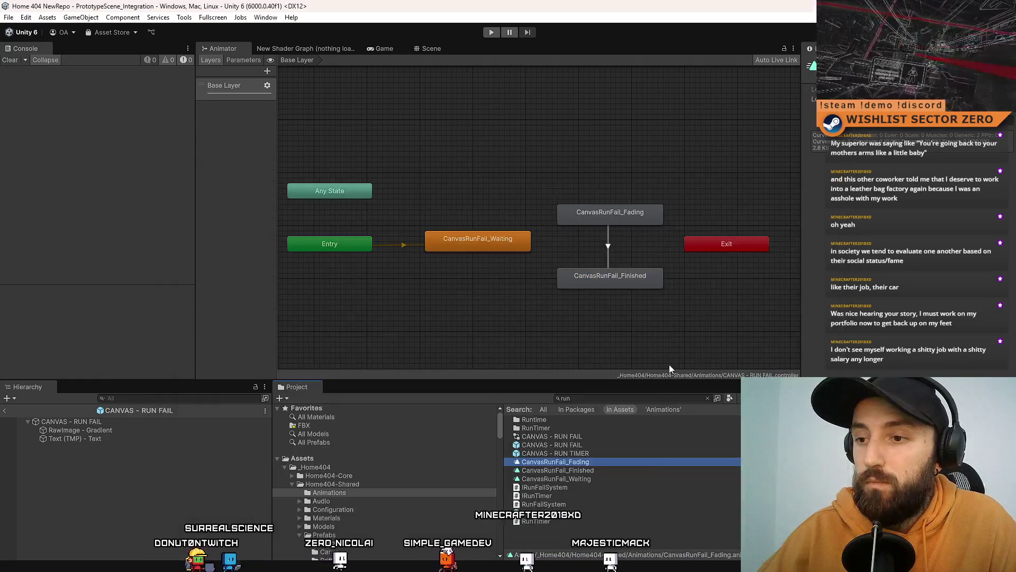
Open the CanvasRunFail_Finished clip asset, then select the CANVAS - RUN FAIL object
{"action": "left_click", "coordinate": [608, 461]}
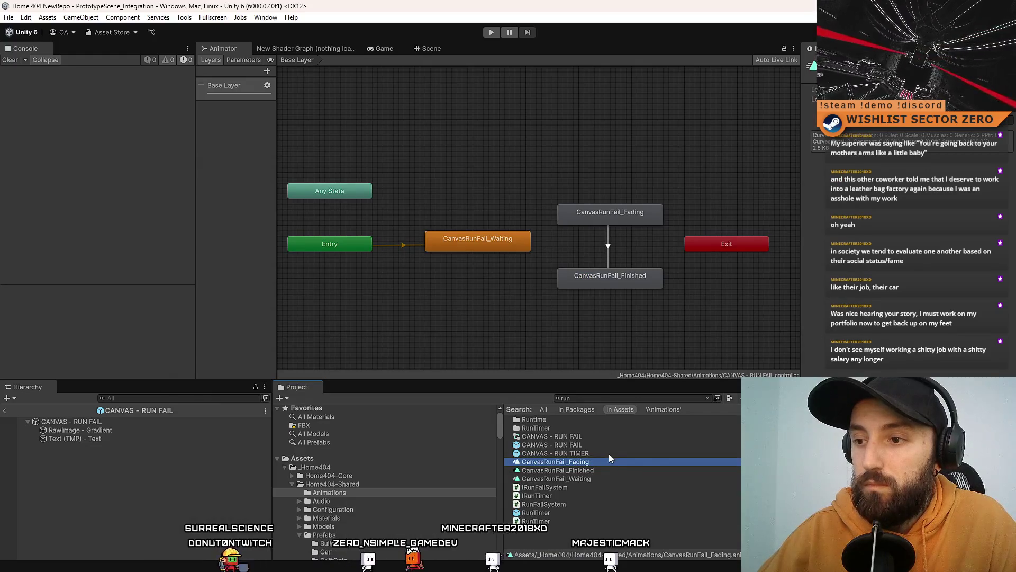
{"action": "left_click", "coordinate": [608, 453]}
{"action": "left_click", "coordinate": [599, 471]}
{"action": "double_click", "coordinate": [624, 470]}
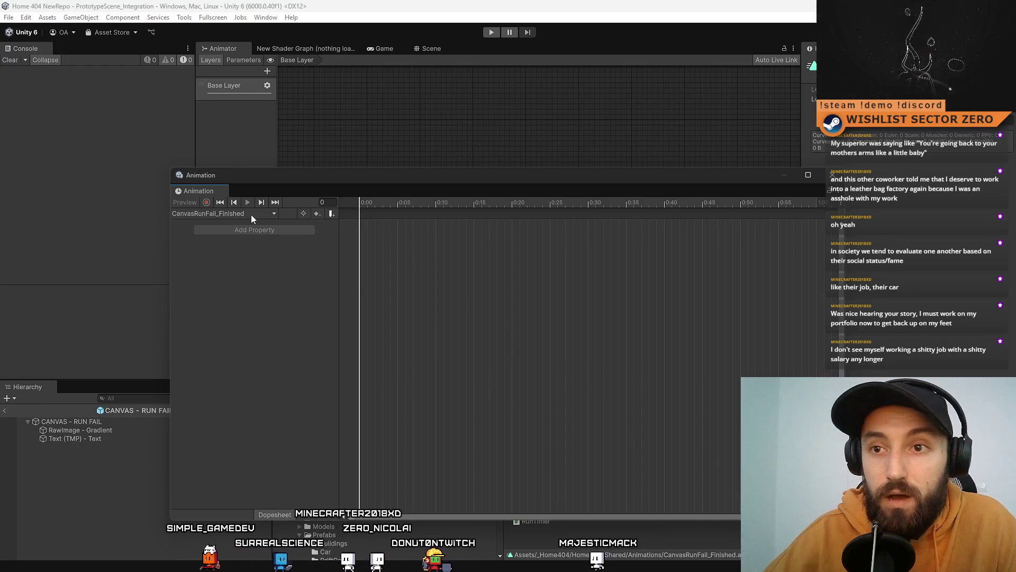
{"action": "left_click", "coordinate": [833, 175]}
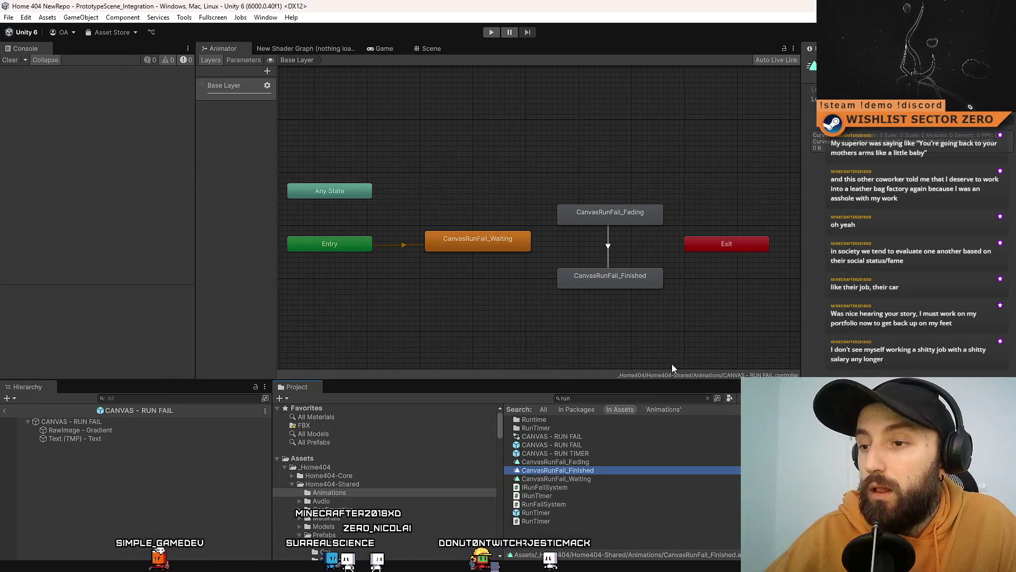
{"action": "left_click", "coordinate": [166, 423]}
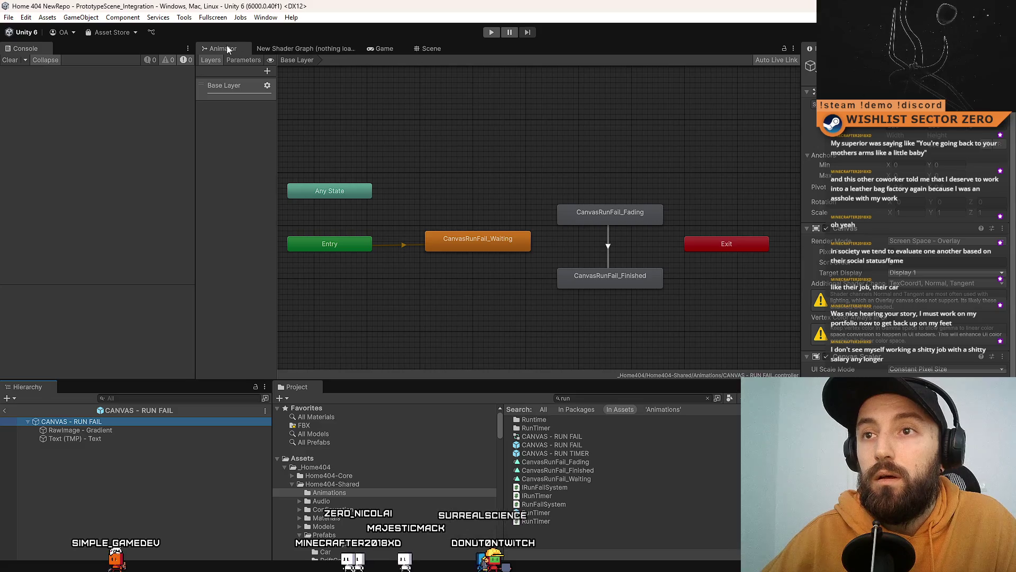
Open the Animation window and browse the CanvasRunFail_Finished and Waiting clips
{"action": "left_click", "coordinate": [265, 17]}
{"action": "mouse_move", "coordinate": [340, 258]}
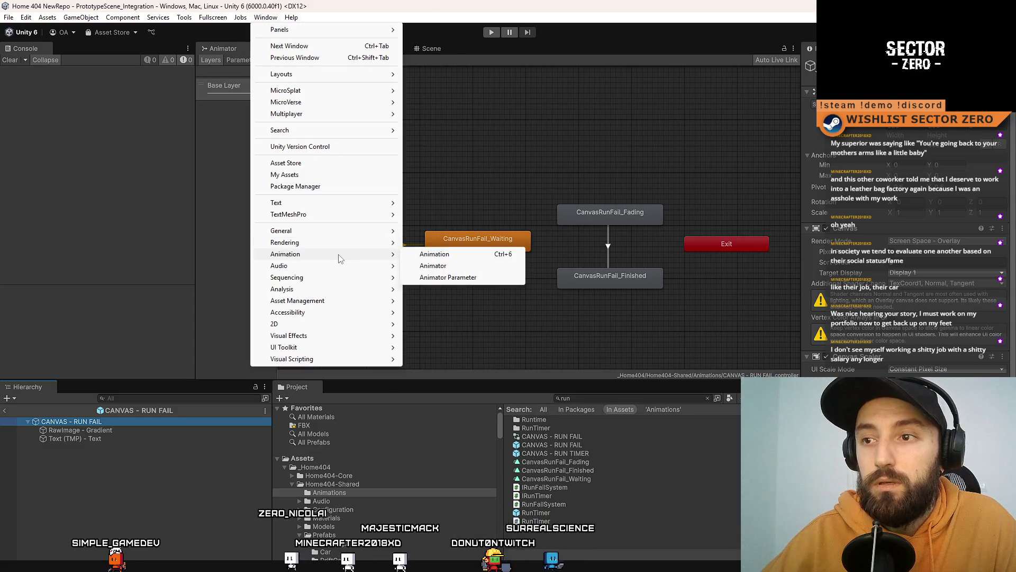
{"action": "left_click", "coordinate": [437, 256]}
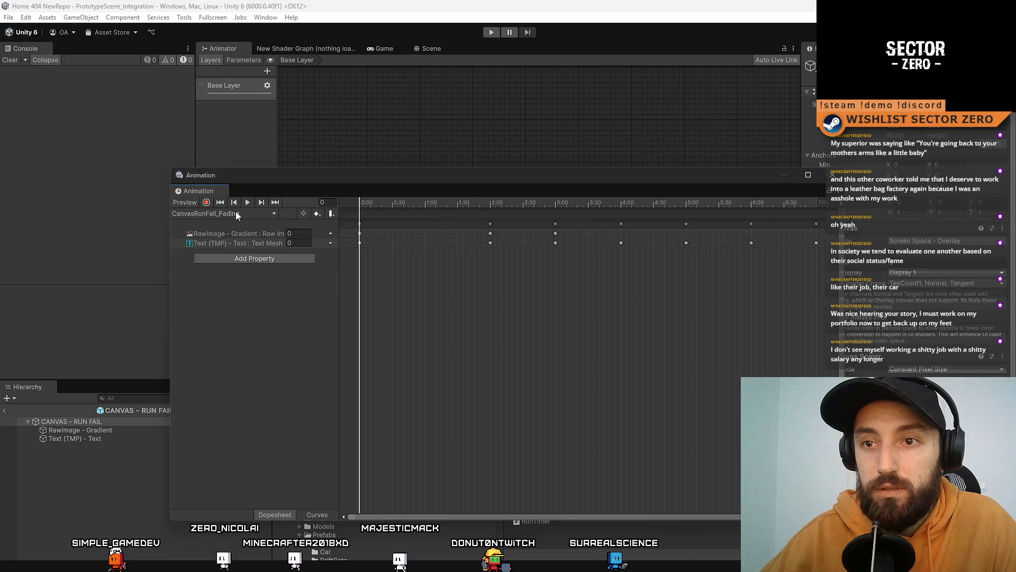
{"action": "left_click", "coordinate": [237, 214]}
{"action": "left_click", "coordinate": [261, 237]}
{"action": "left_click", "coordinate": [245, 213]}
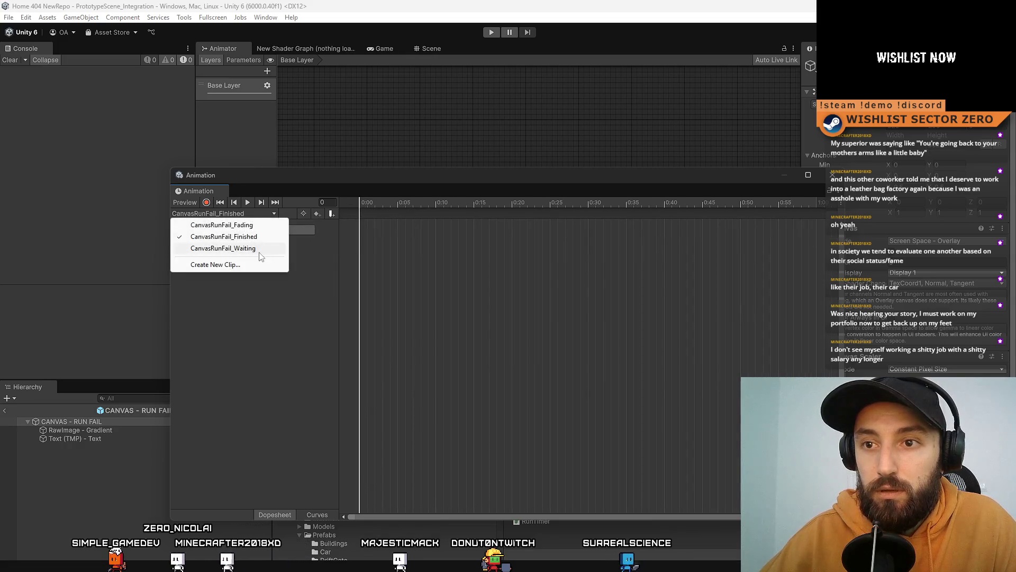
{"action": "left_click", "coordinate": [248, 248]}
{"action": "left_click", "coordinate": [238, 213]}
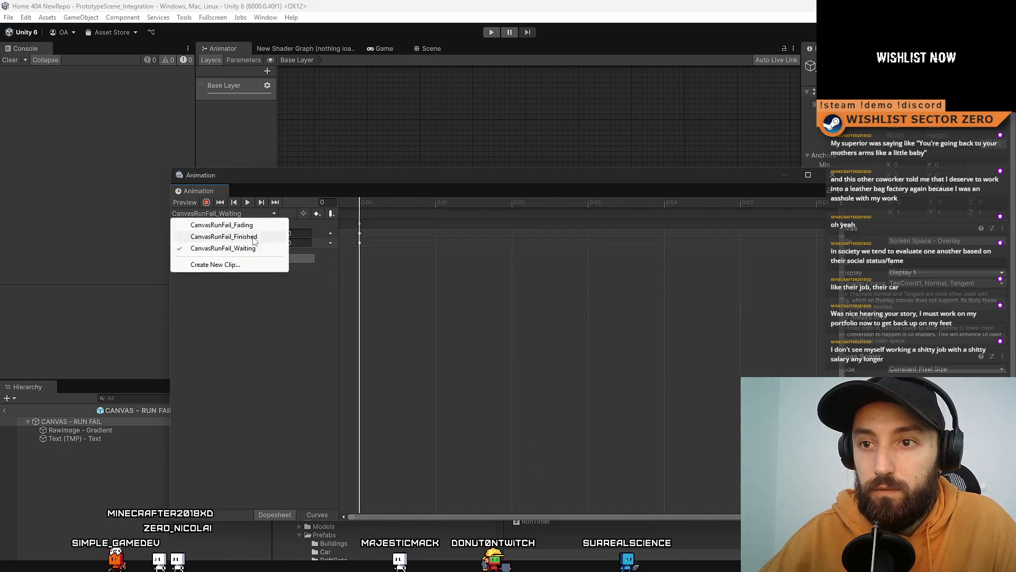
{"action": "left_click", "coordinate": [249, 237]}
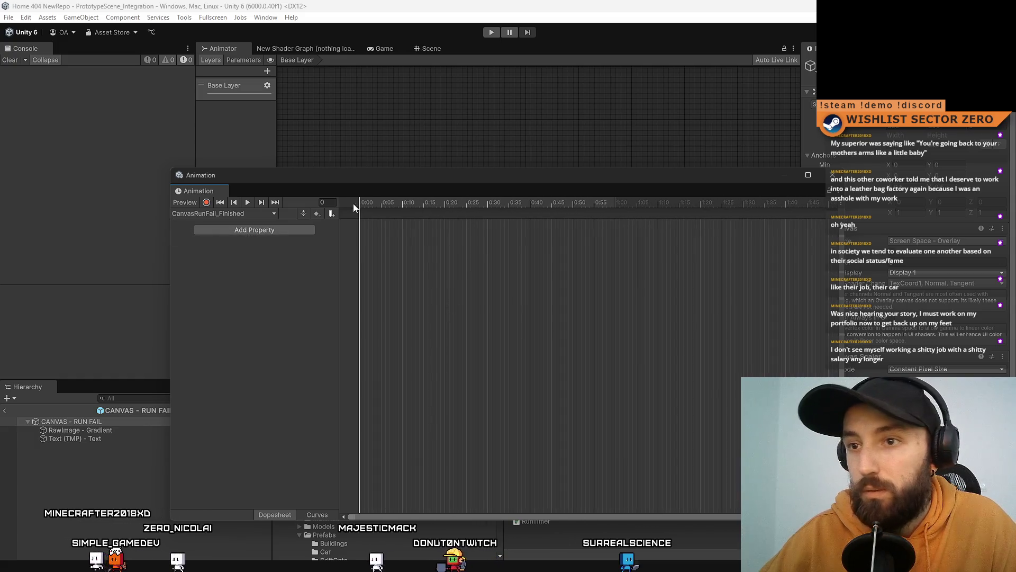
Preview the CanvasRunFail_Fading clip, return to Finished, and close the Animation window
{"action": "left_click", "coordinate": [246, 214]}
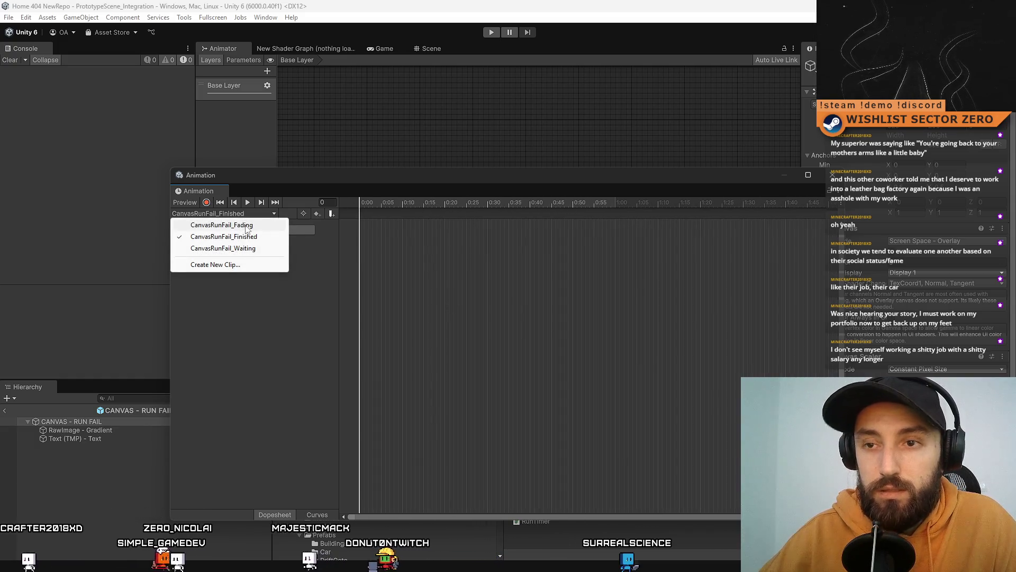
{"action": "left_click", "coordinate": [246, 225]}
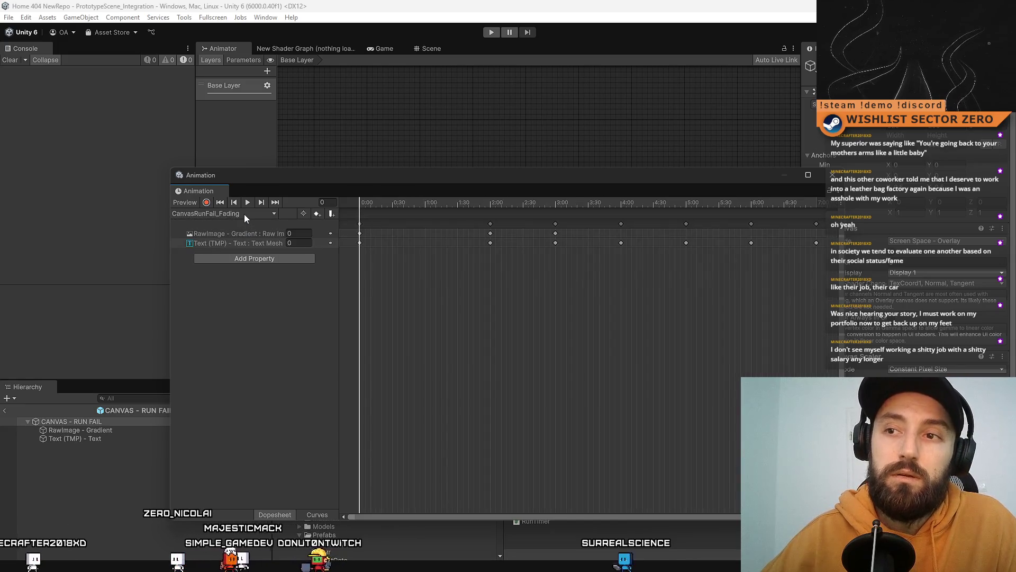
{"action": "mouse_move", "coordinate": [379, 201]}
{"action": "left_mouse_down"}
{"action": "mouse_move", "coordinate": [459, 211]}
{"action": "mouse_move", "coordinate": [355, 226]}
{"action": "mouse_move", "coordinate": [465, 255]}
{"action": "mouse_move", "coordinate": [983, 304]}
{"action": "mouse_move", "coordinate": [354, 243]}
{"action": "left_mouse_up"}
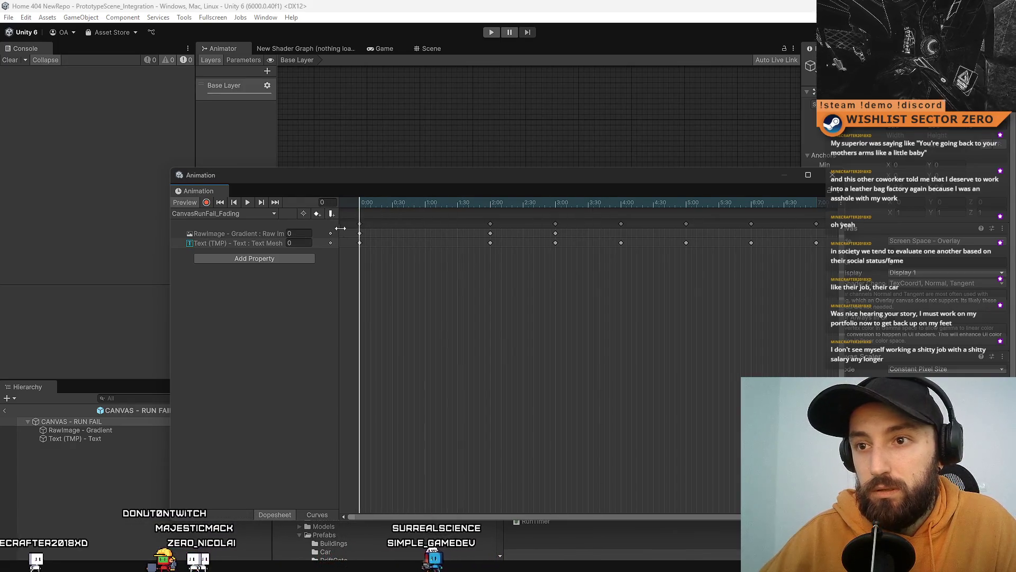
{"action": "left_click", "coordinate": [233, 213]}
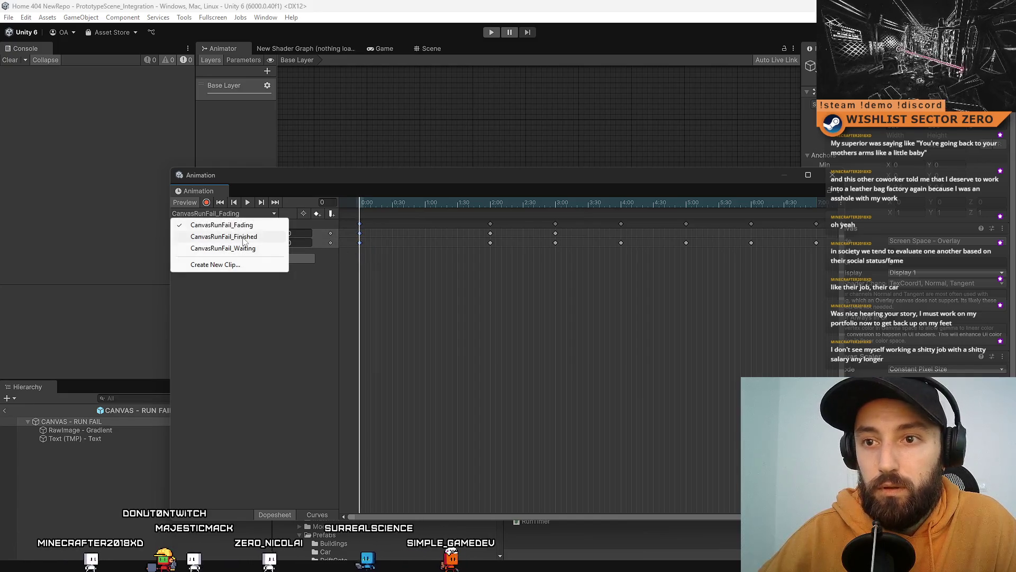
{"action": "left_click", "coordinate": [264, 239]}
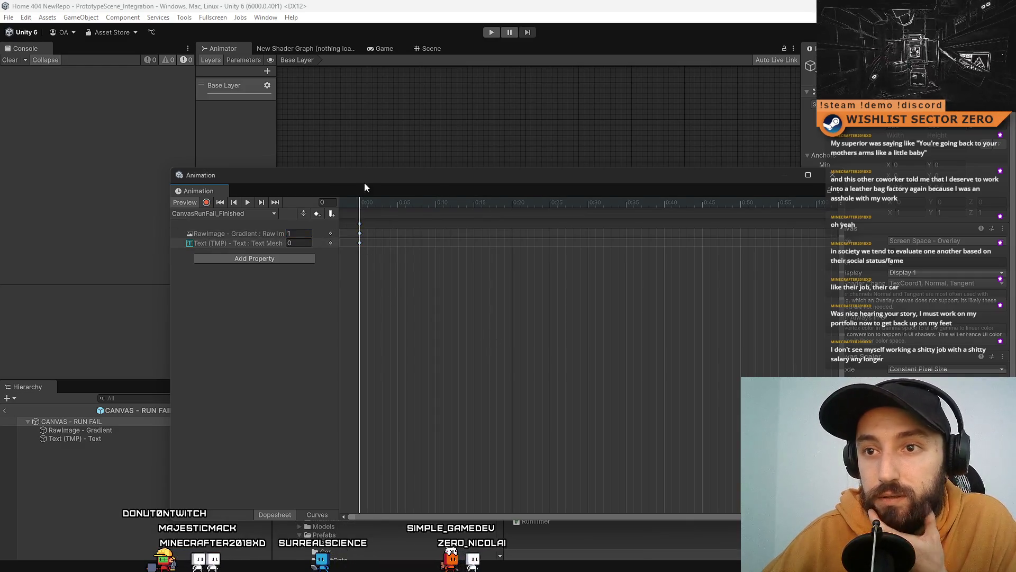
{"action": "left_click_drag", "start_coordinate": [364, 182], "coordinate": [200, 175]}
{"action": "left_click", "coordinate": [667, 177]}
{"action": "left_click", "coordinate": [578, 544]}
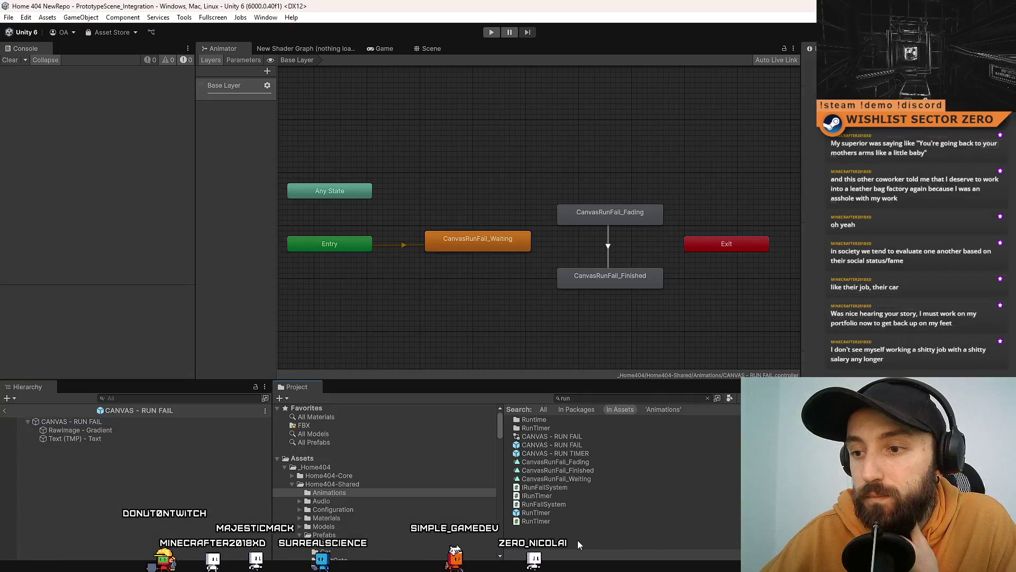
Enter Play mode from the Game view and switch the game to full-screen
{"action": "left_click", "coordinate": [388, 49]}
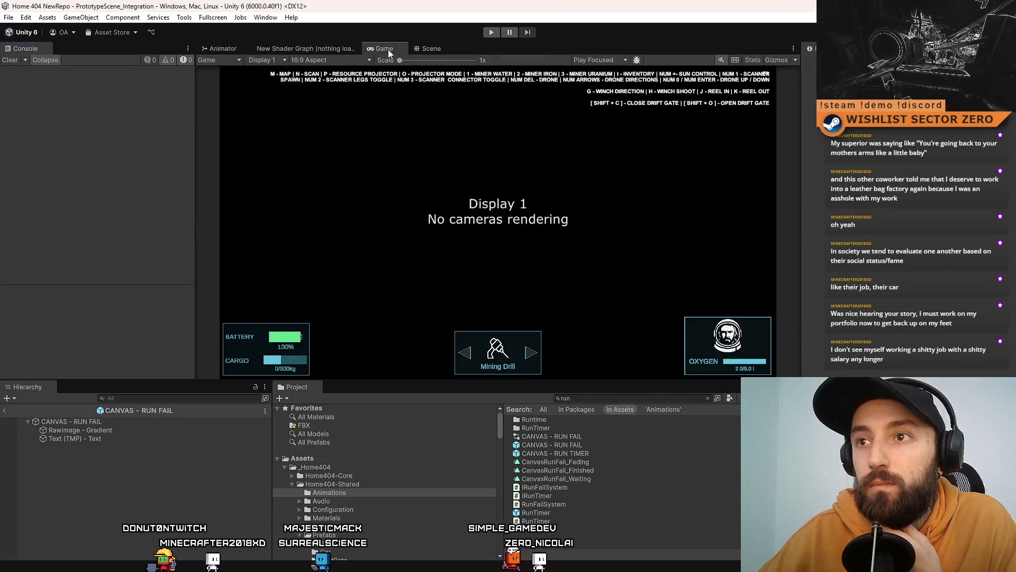
{"action": "key", "text": "ctrl+p"}
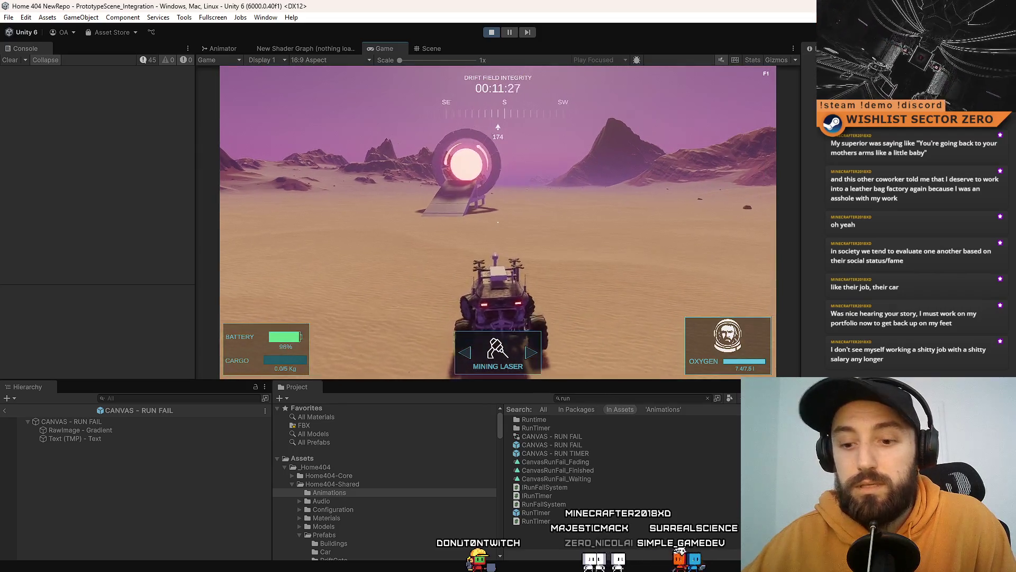
{"action": "key", "text": "F10"}
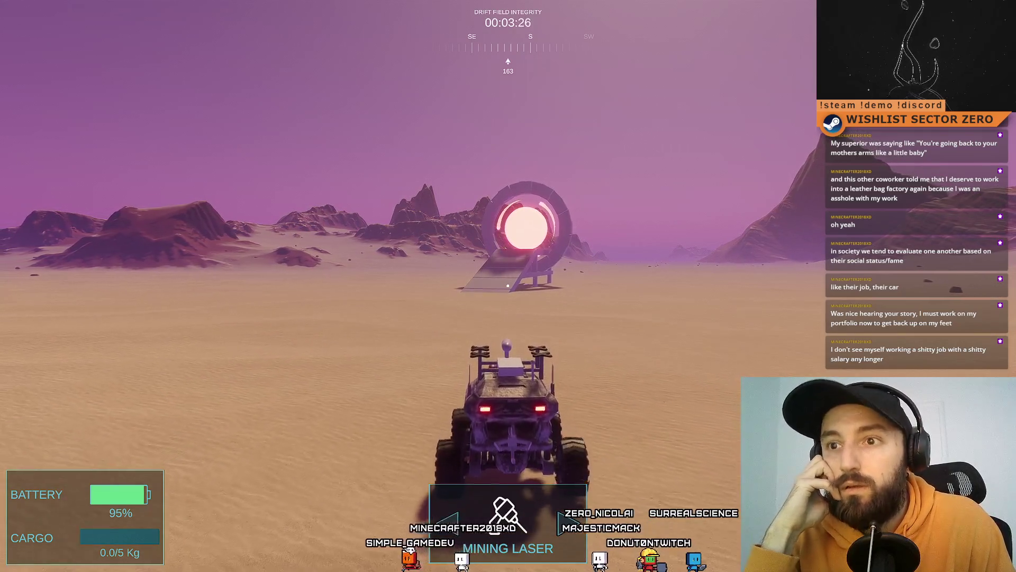
Drive the rover toward the drift gate while the timer expires and the run-fail message plays
{"action": "key", "text": "w"}
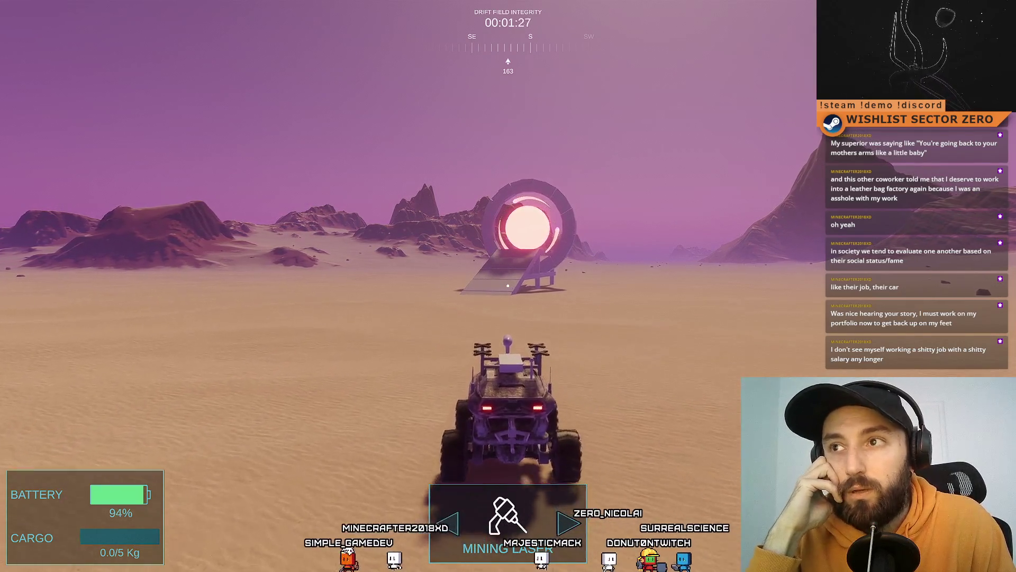
{"action": "key", "text": "w"}
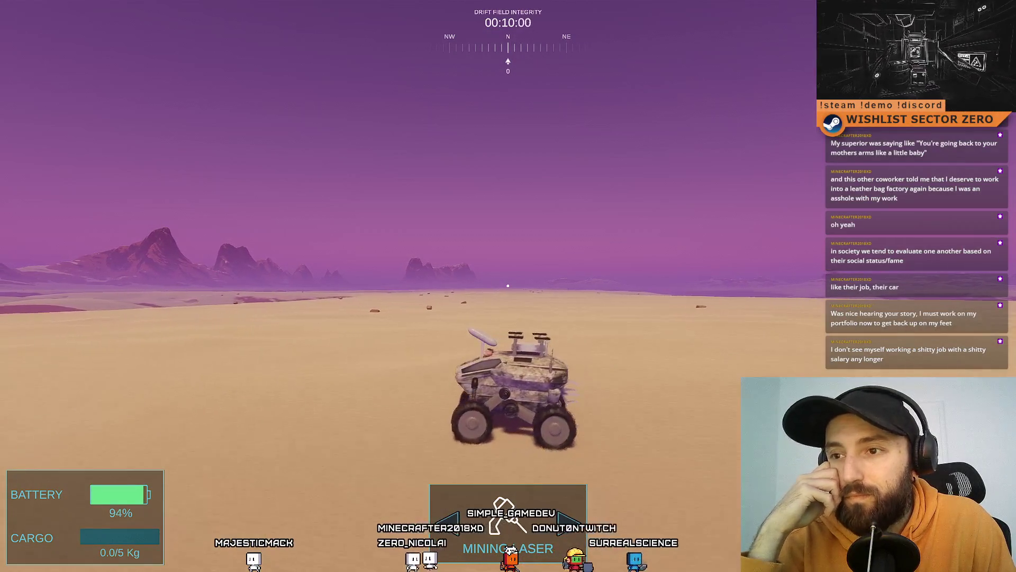
{"action": "key", "text": "a"}
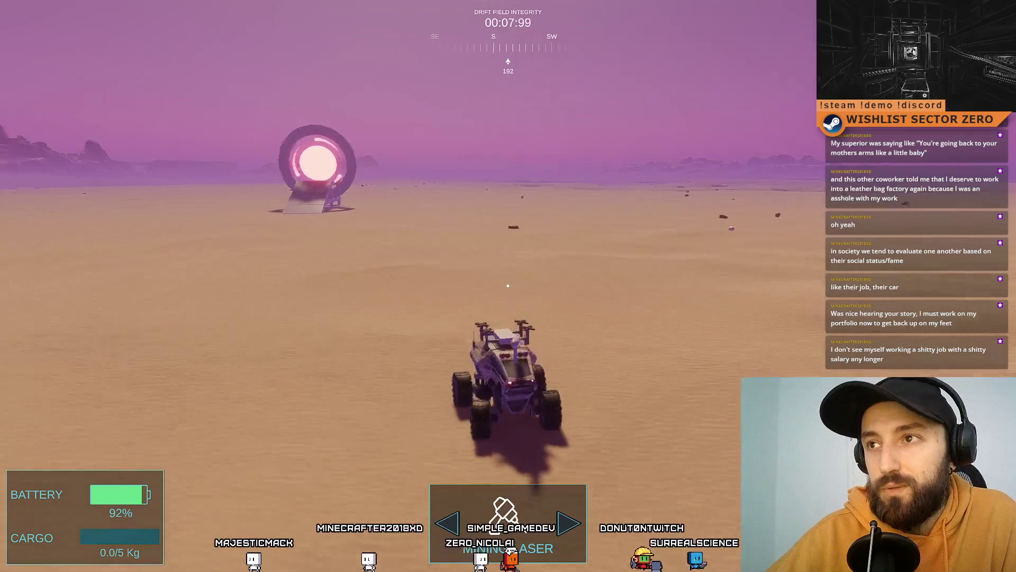
{"action": "key", "text": "d"}
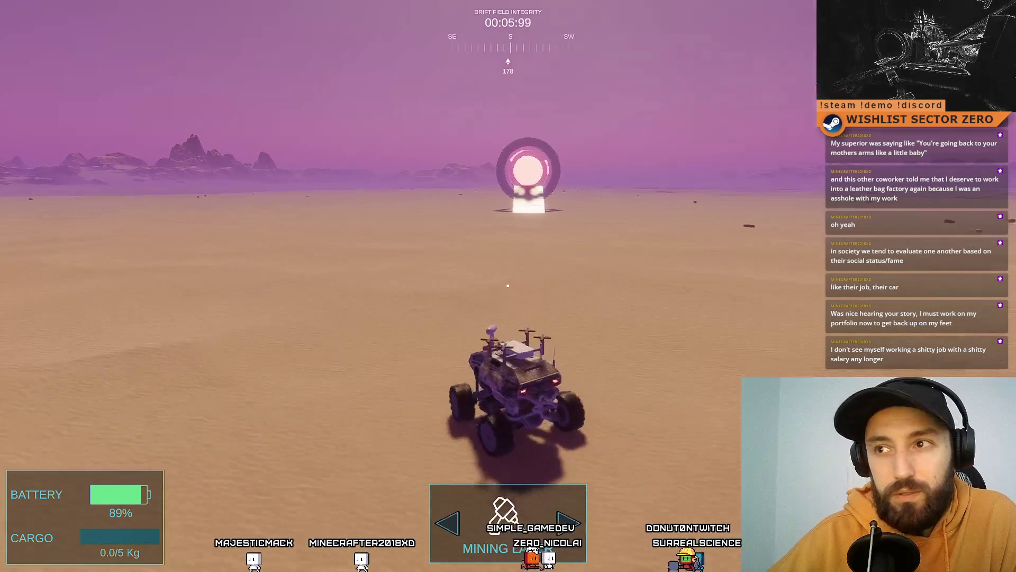
{"action": "key", "text": "w"}
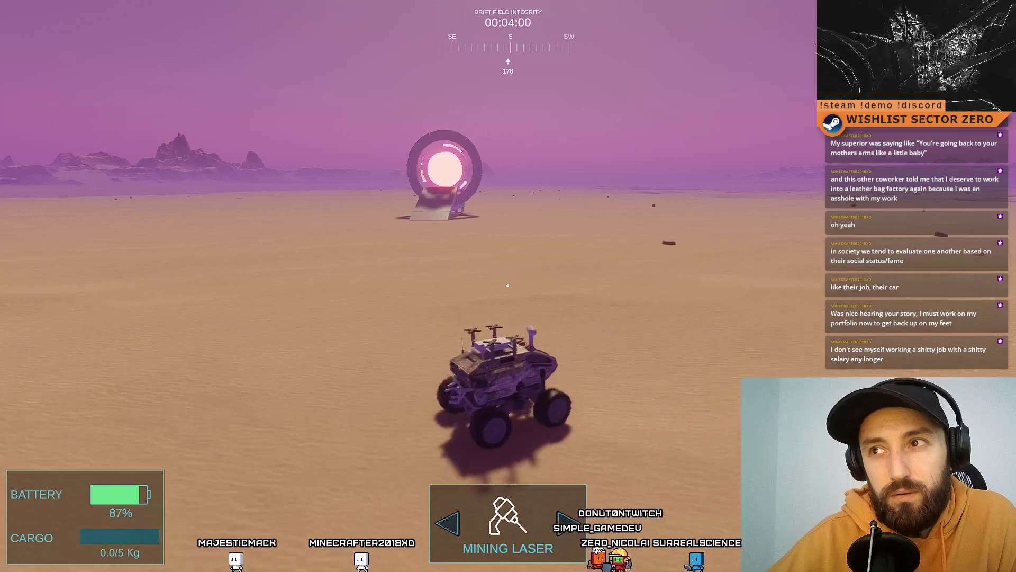
{"action": "key", "text": "a"}
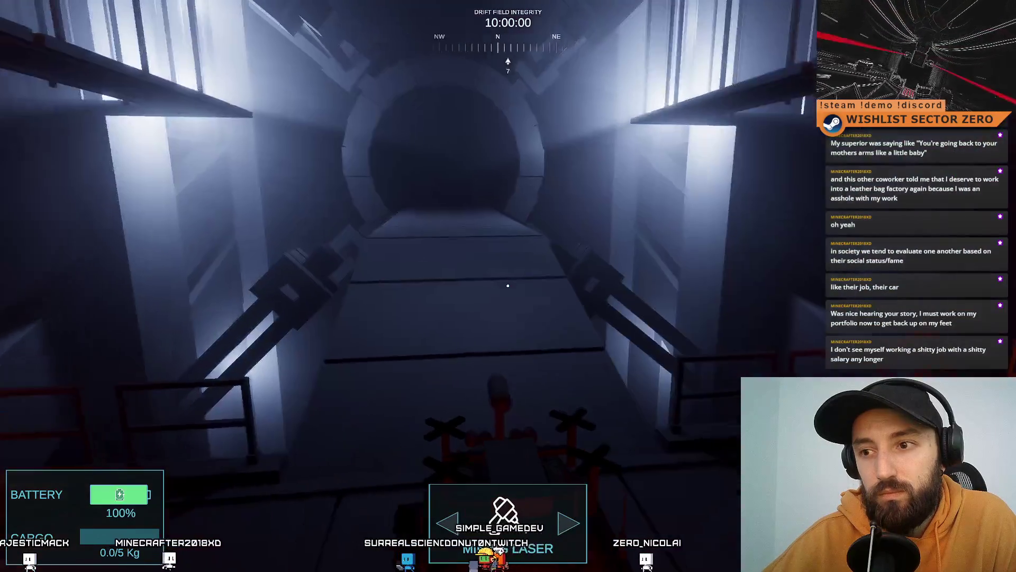
Drive the rover from the base up the ramp and down the tunnel to the glowing portal
{"action": "key", "text": "w"}
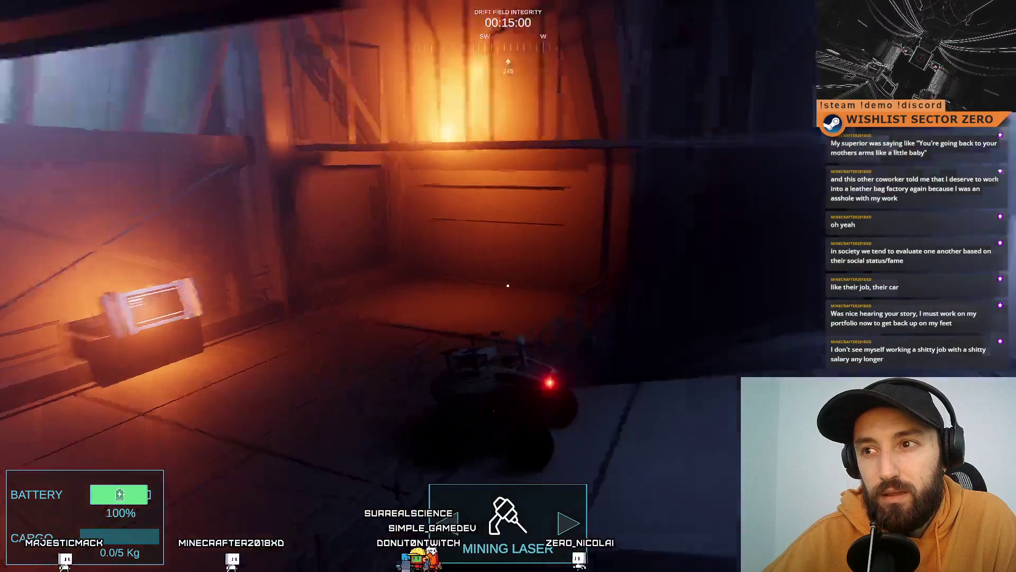
{"action": "key", "text": "d"}
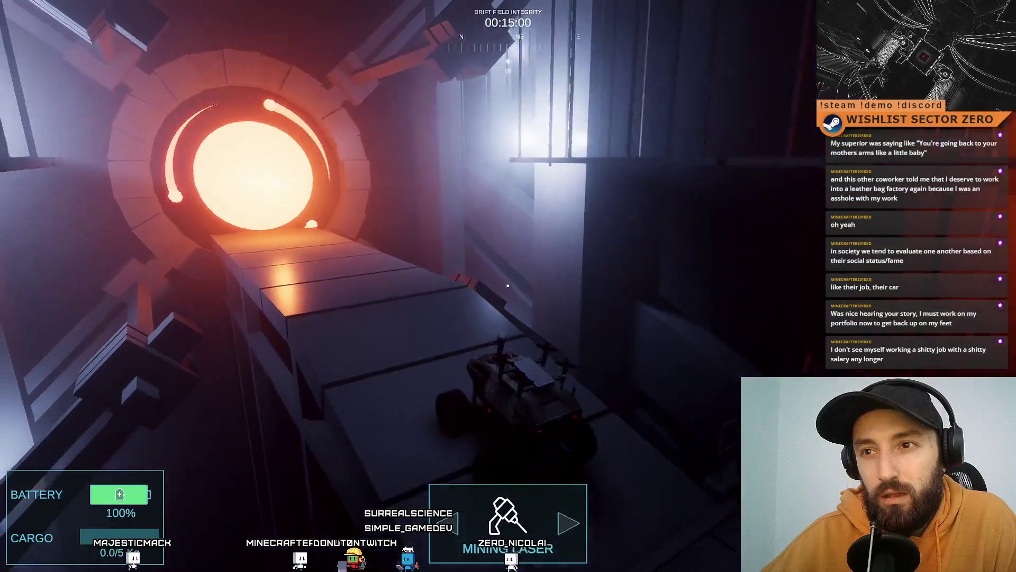
{"action": "key", "text": "w"}
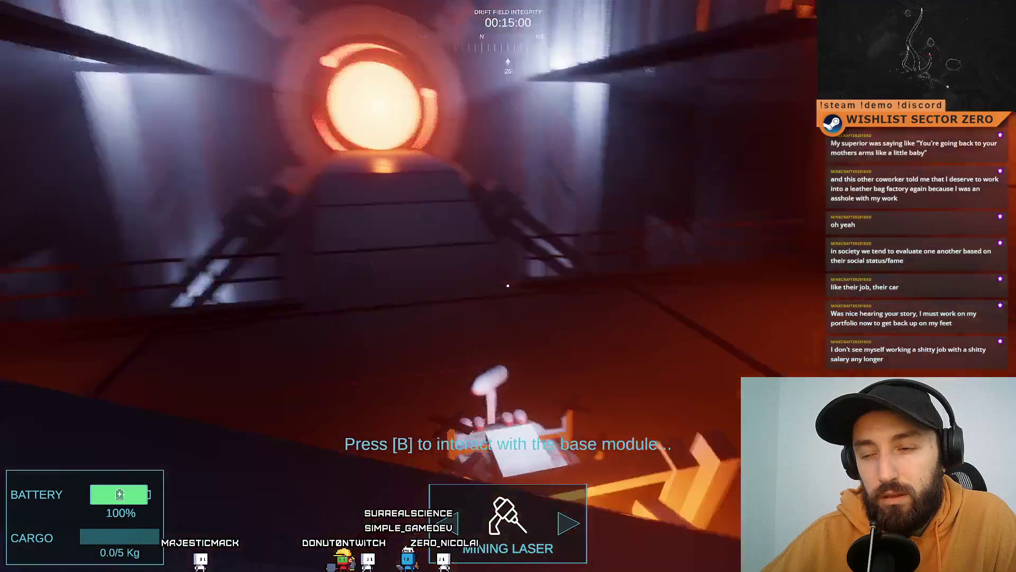
{"action": "key", "text": "w"}
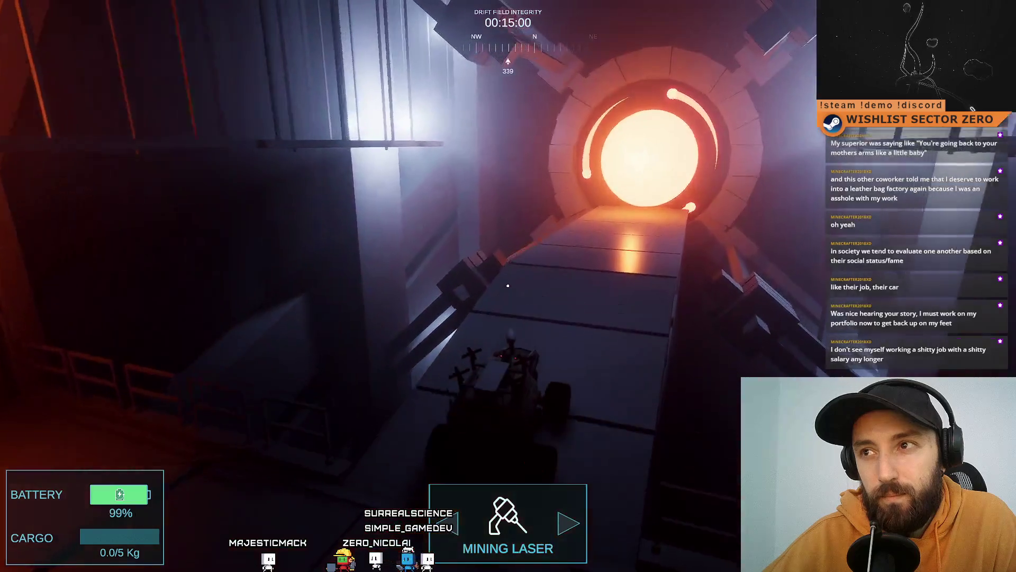
{"action": "key", "text": "w"}
{"action": "key", "text": "w"}
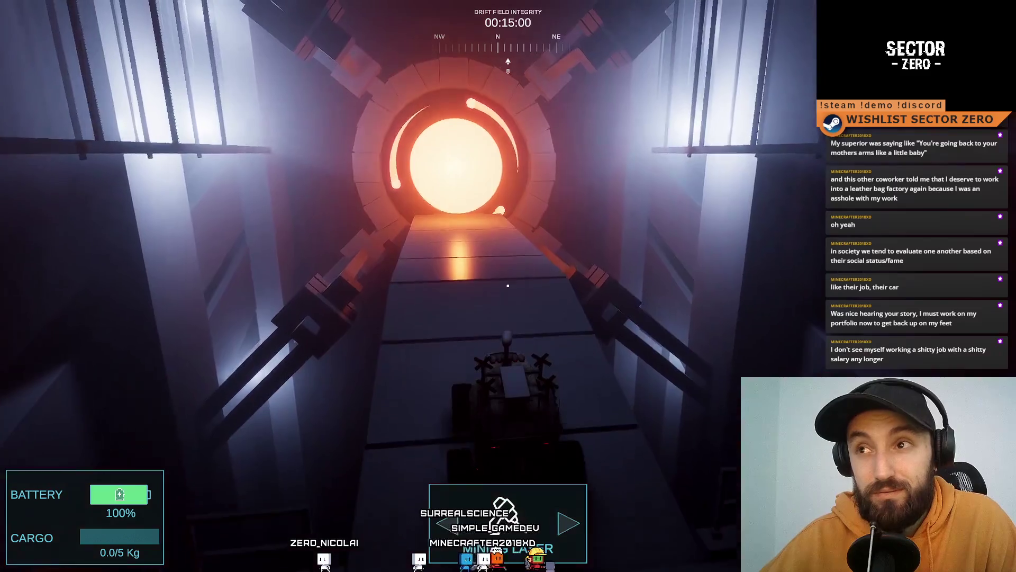
{"action": "key", "text": "w"}
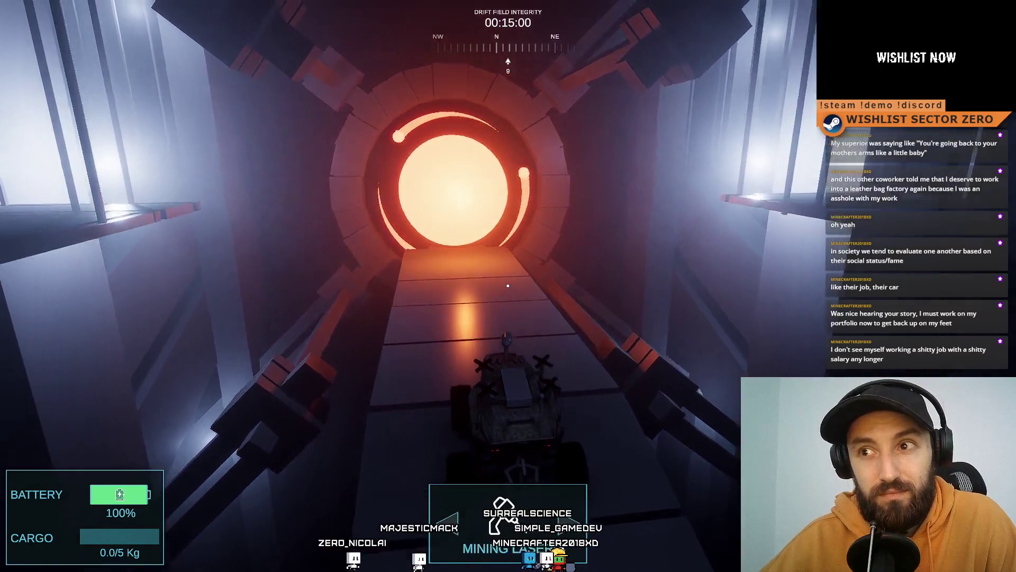
{"action": "key", "text": "w"}
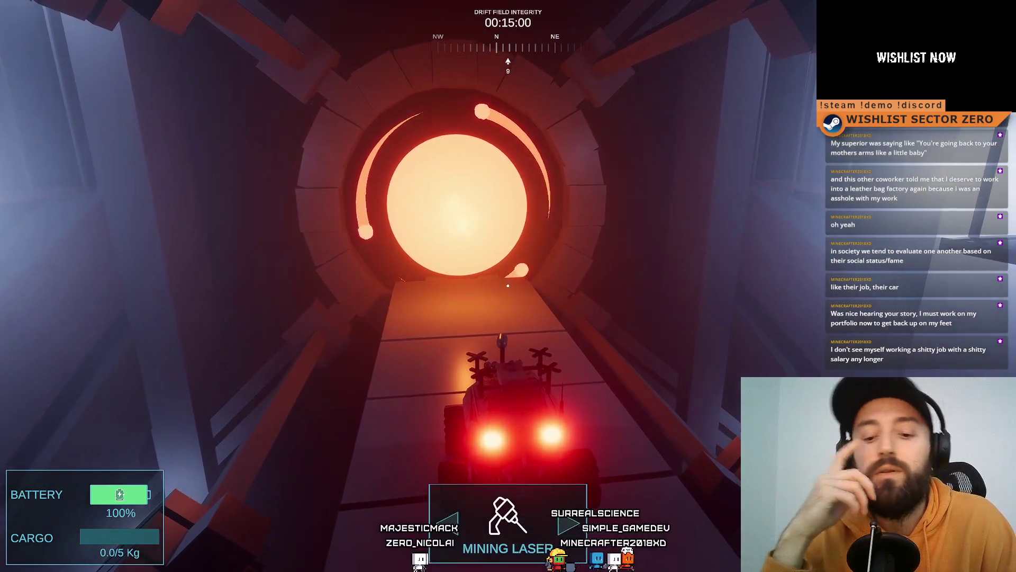
{"action": "key", "text": "w"}
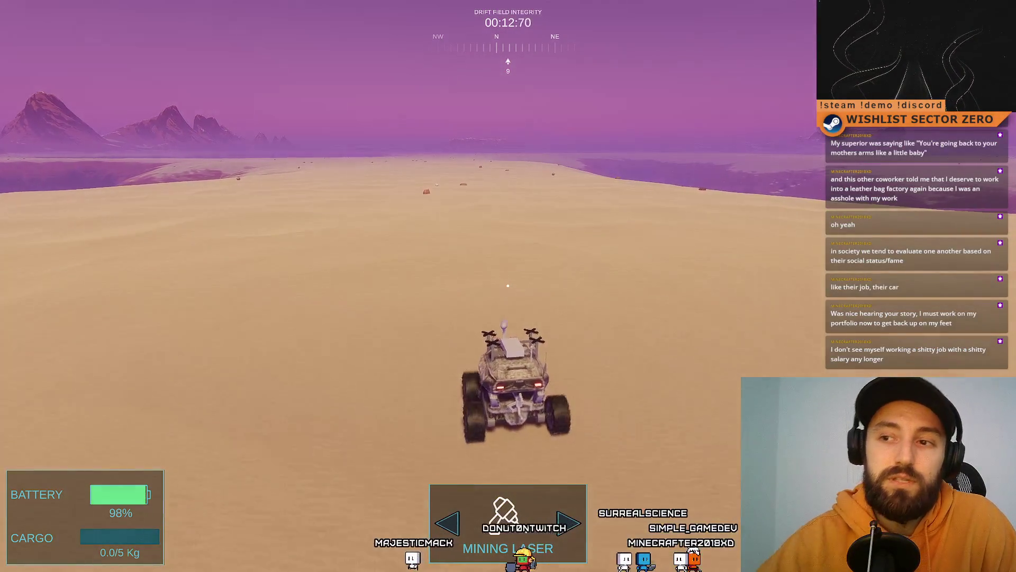
Turn the rover around in the desert, then exit full-screen back to the editor
{"action": "key", "text": "a"}
{"action": "key", "text": "a"}
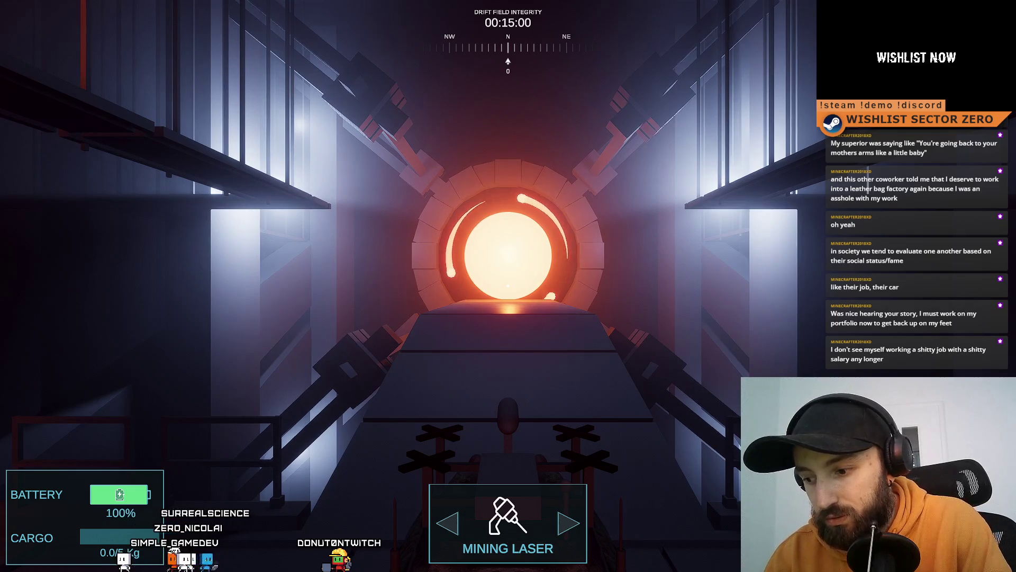
{"action": "key", "text": "F11"}
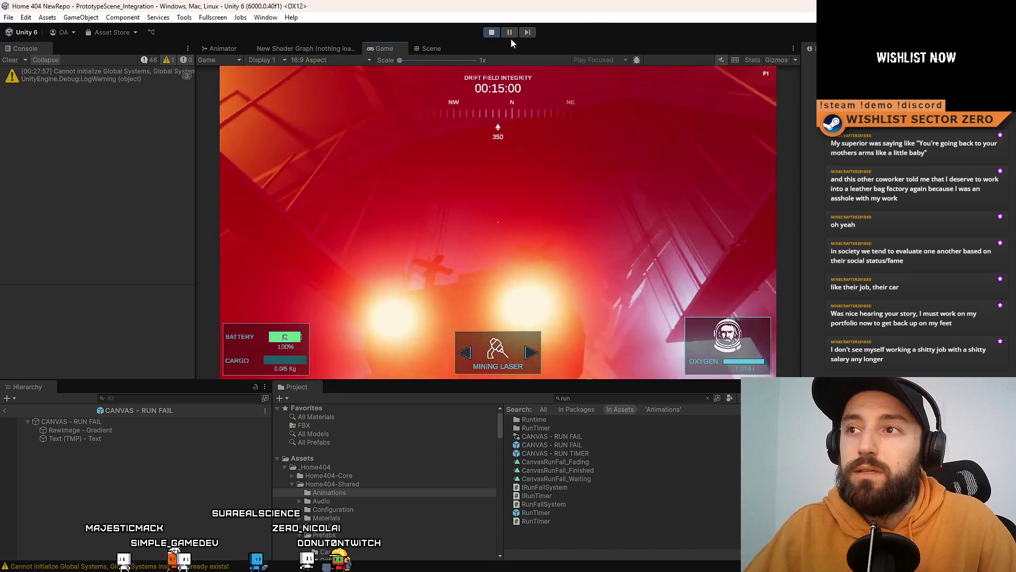
Stop Play mode and show RunTimer.cs in Visual Studio at the Update() time-out branch
{"action": "left_click", "coordinate": [491, 33]}
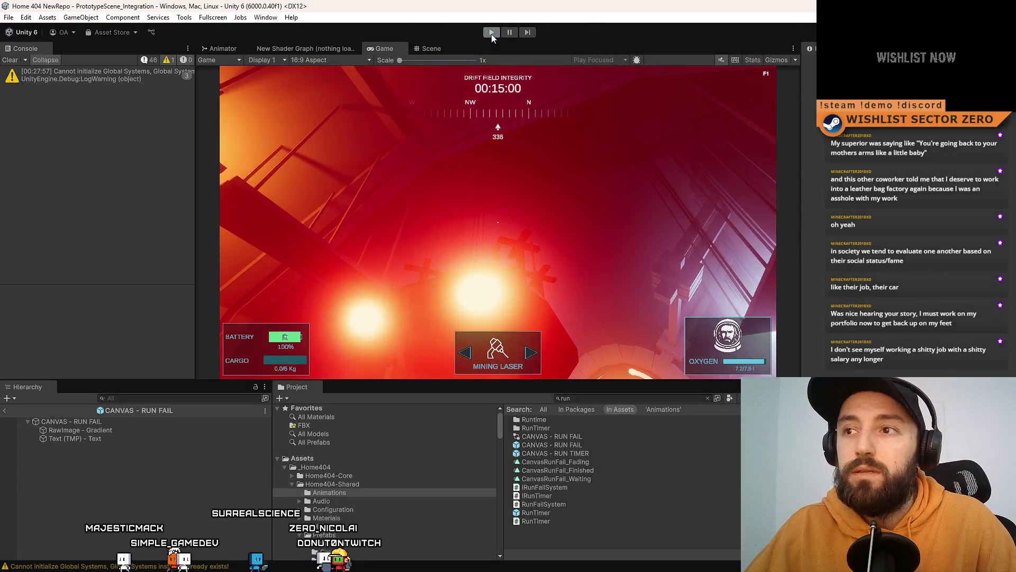
{"action": "key", "text": "alt+Tab"}
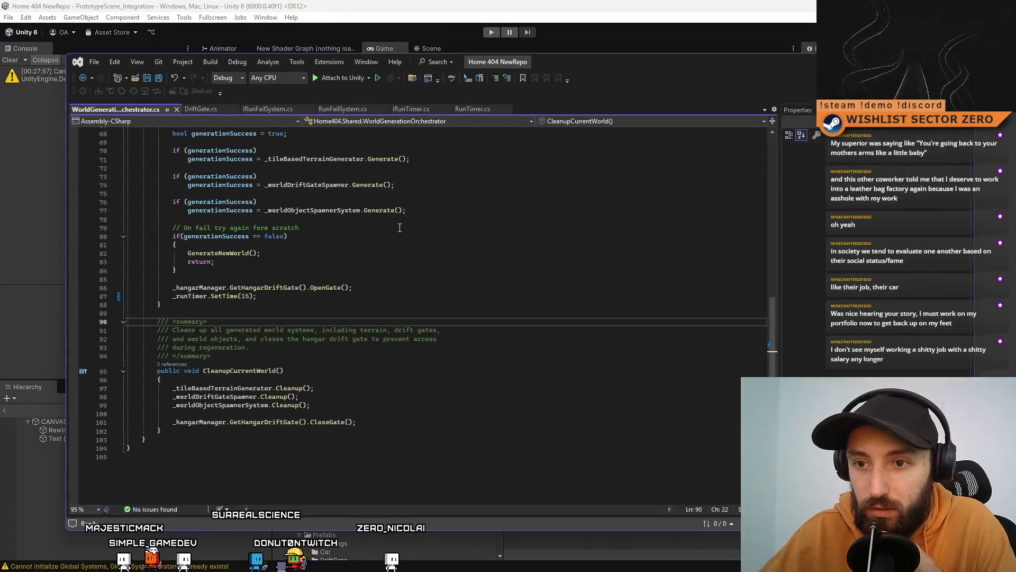
{"action": "key", "text": "Up"}
{"action": "key", "text": "Up"}
{"action": "key", "text": "Up"}
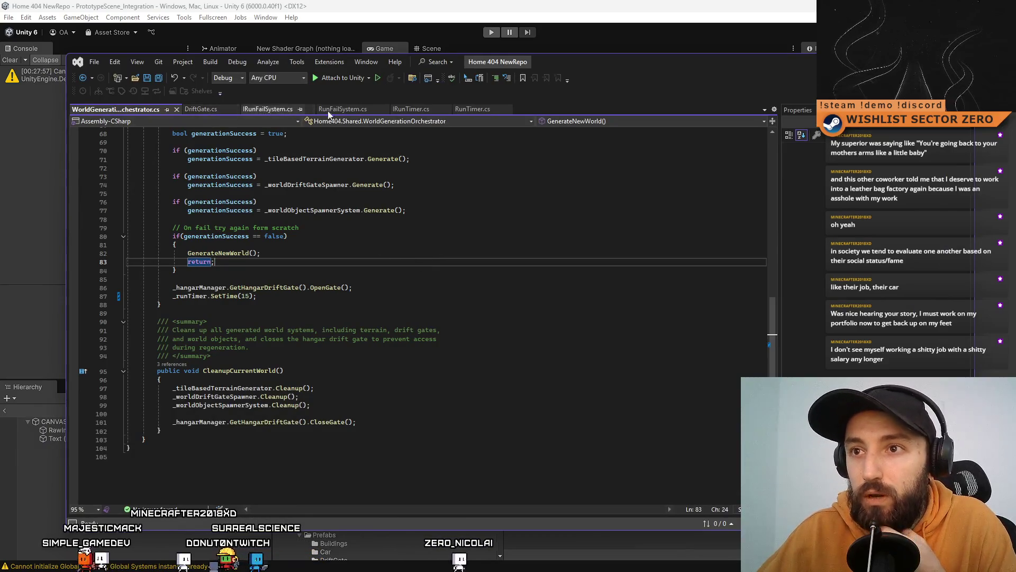
{"action": "left_click", "coordinate": [462, 110]}
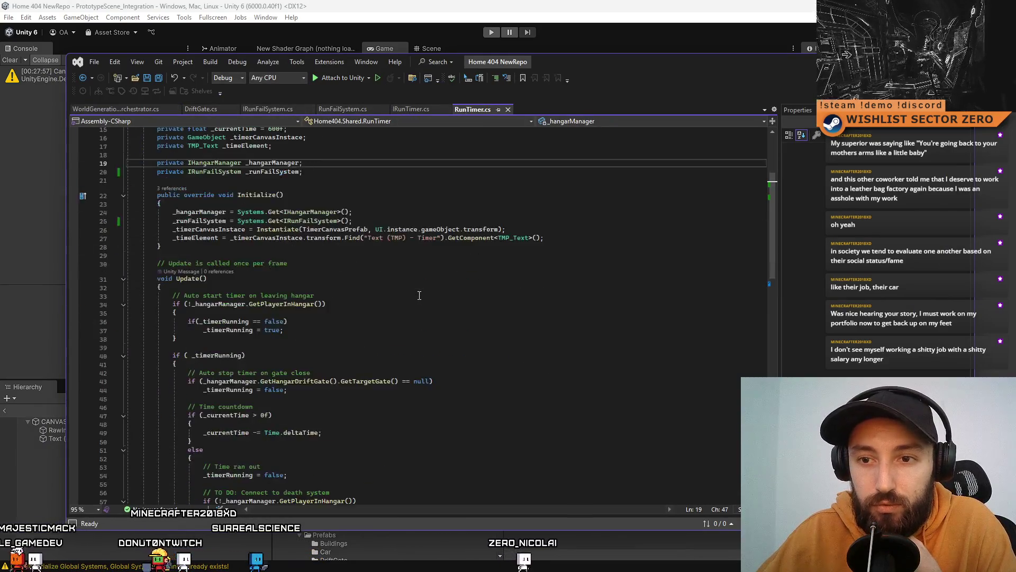
{"action": "scroll", "coordinate": [419, 296], "scroll_direction": "down", "scroll_amount": 8}
{"action": "scroll", "coordinate": [419, 295], "scroll_direction": "down", "scroll_amount": 4}
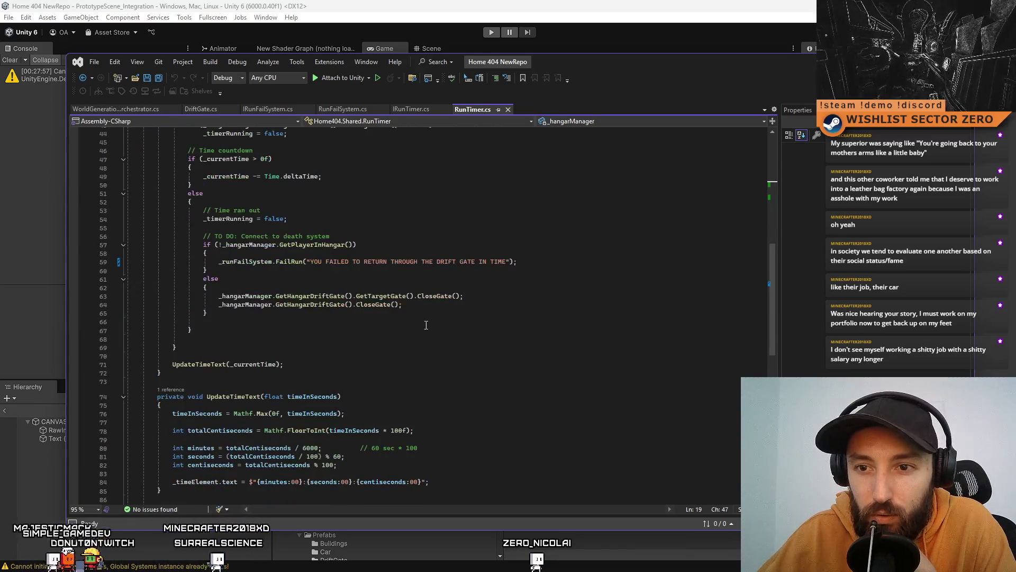
{"action": "scroll", "coordinate": [433, 307], "scroll_direction": "up", "scroll_amount": 4}
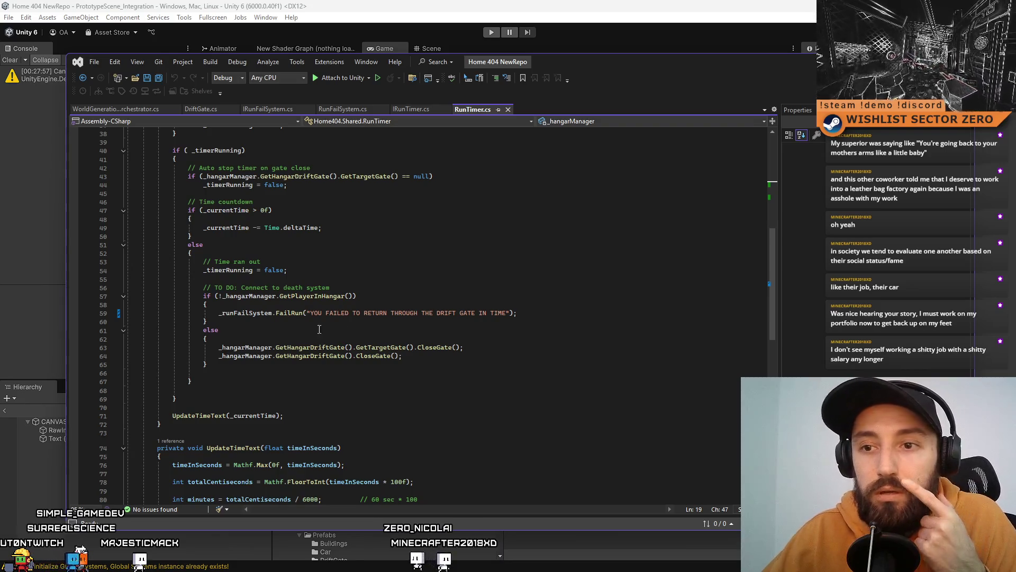
Delete the else line and its braces around the CloseGate() calls in RunTimer.cs
{"action": "left_click", "coordinate": [369, 288]}
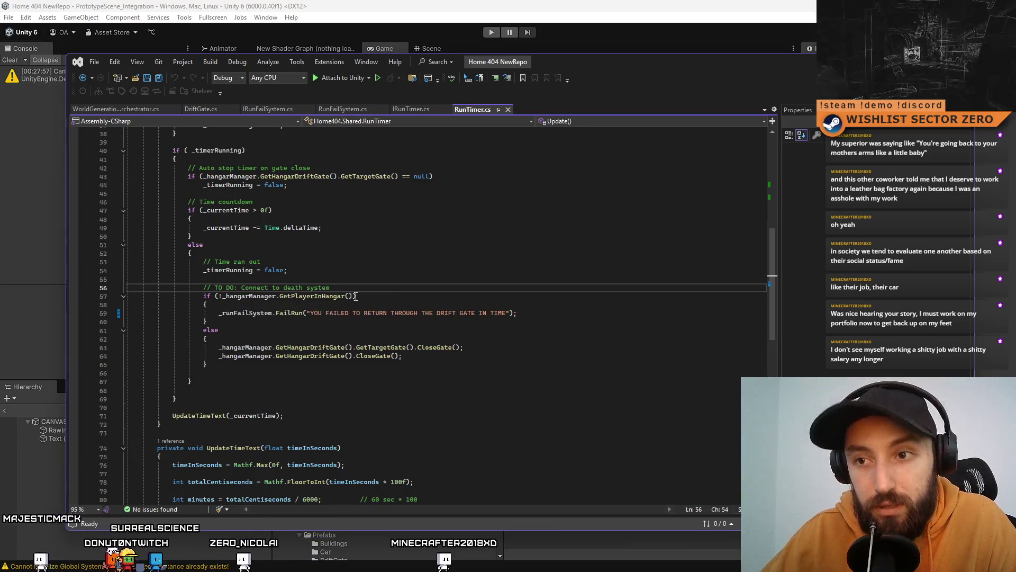
{"action": "left_click_drag", "start_coordinate": [356, 295], "coordinate": [224, 298]}
{"action": "left_click_drag", "start_coordinate": [219, 347], "coordinate": [425, 357]}
{"action": "left_click", "coordinate": [270, 313]}
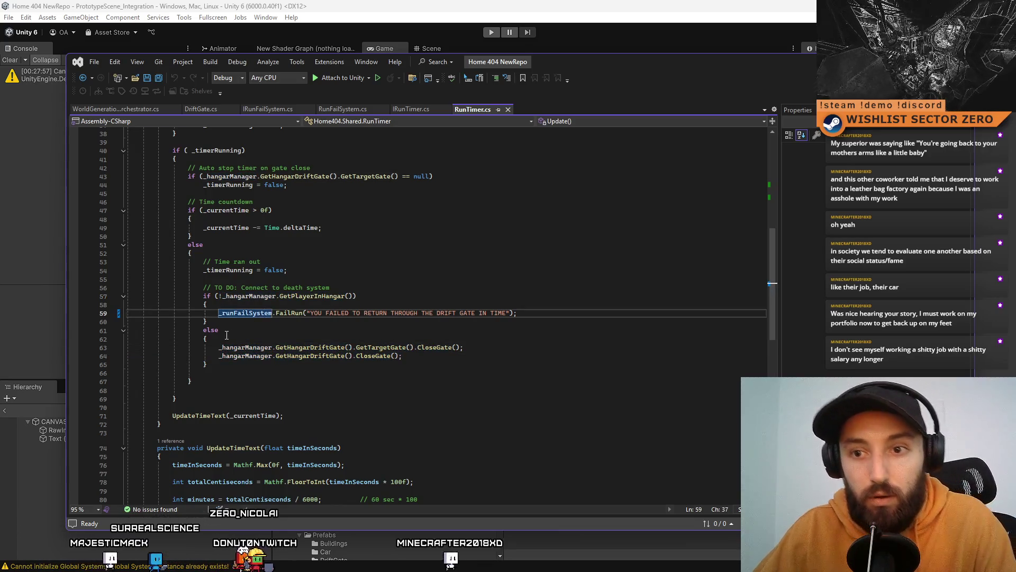
{"action": "left_click_drag", "start_coordinate": [218, 330], "coordinate": [127, 330]}
{"action": "key", "text": "Delete"}
{"action": "left_click_drag", "start_coordinate": [207, 339], "coordinate": [127, 332]}
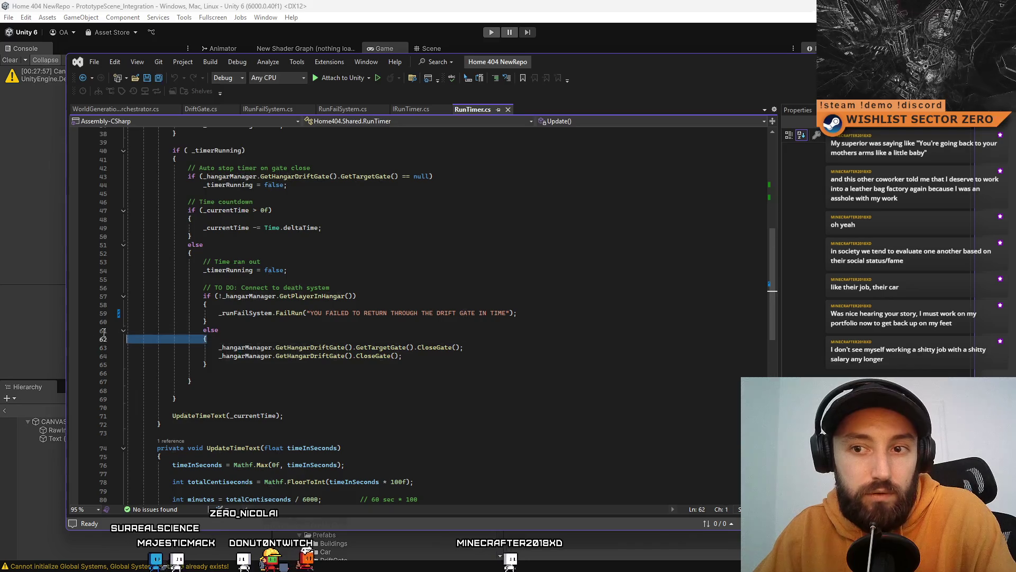
{"action": "key", "text": "Delete"}
{"action": "left_click", "coordinate": [219, 356]}
{"action": "left_click_drag", "start_coordinate": [207, 355], "coordinate": [127, 356]}
{"action": "key", "text": "Delete"}
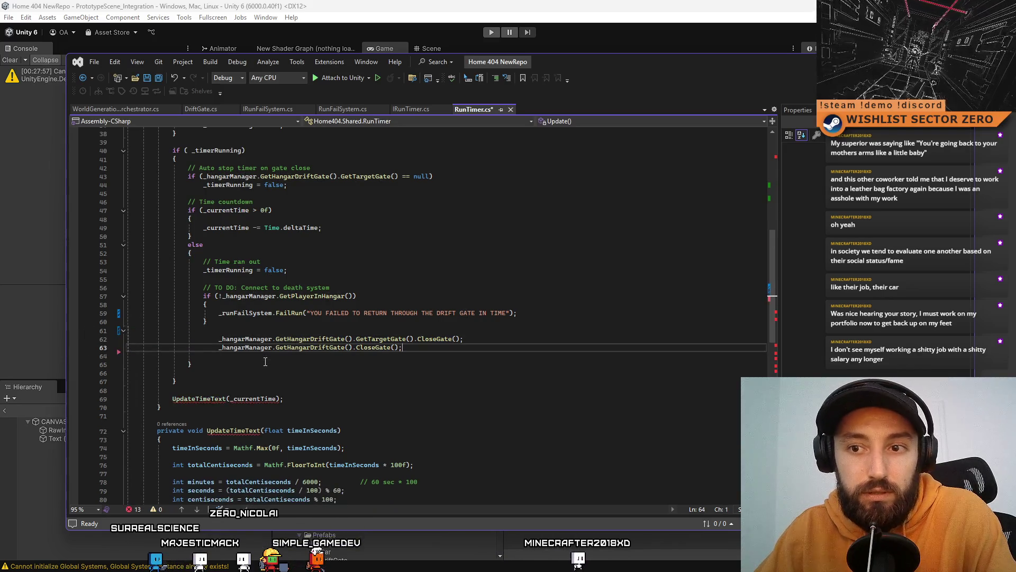
Unindent the two CloseGate() lines 62 and 63 and save RunTimer.cs
{"action": "left_click", "coordinate": [216, 338]}
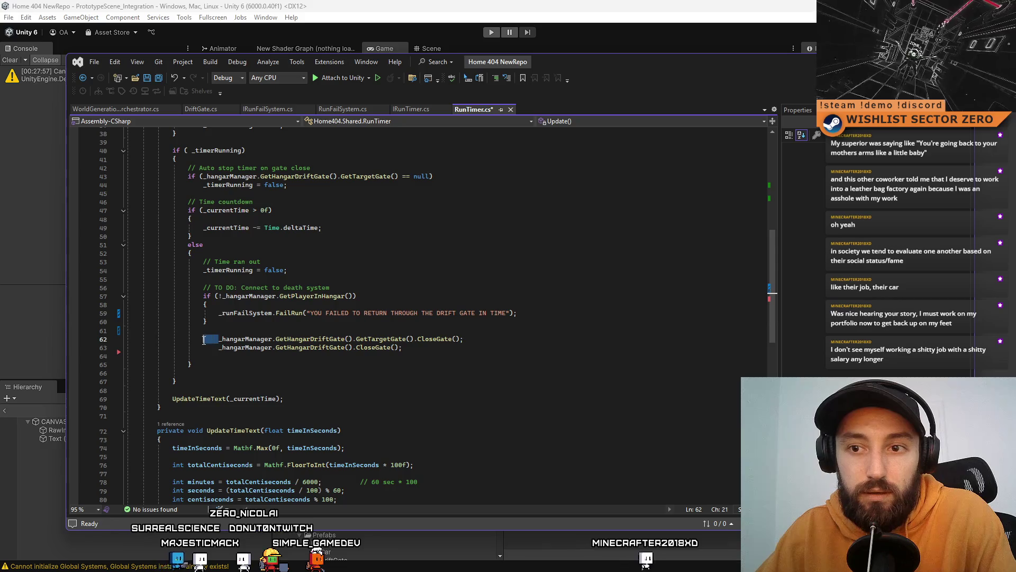
{"action": "key", "text": "Delete"}
{"action": "left_click_drag", "start_coordinate": [219, 348], "coordinate": [203, 348]}
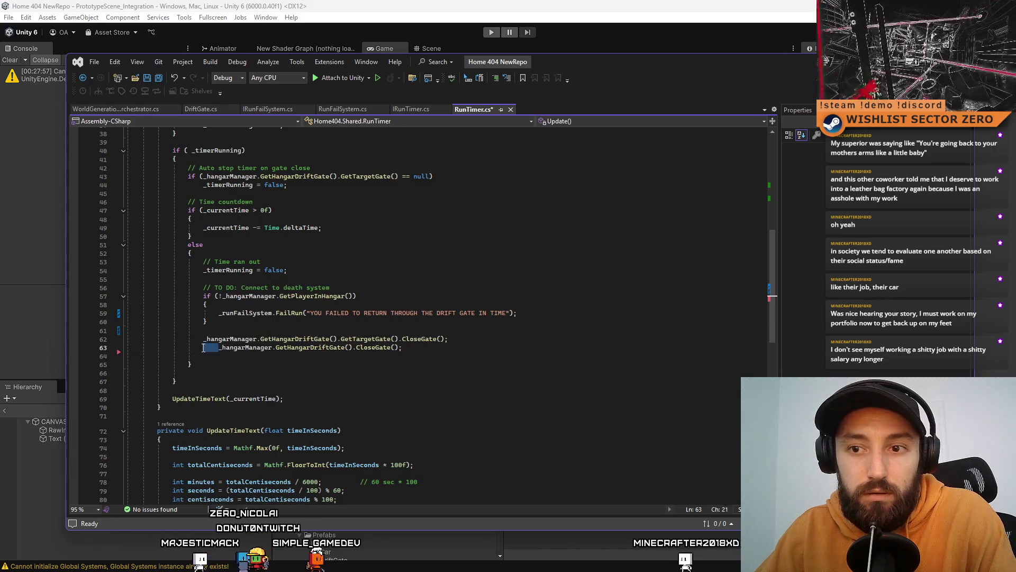
{"action": "key", "text": "Delete"}
{"action": "key", "text": "Down"}
{"action": "key", "text": "ctrl+s"}
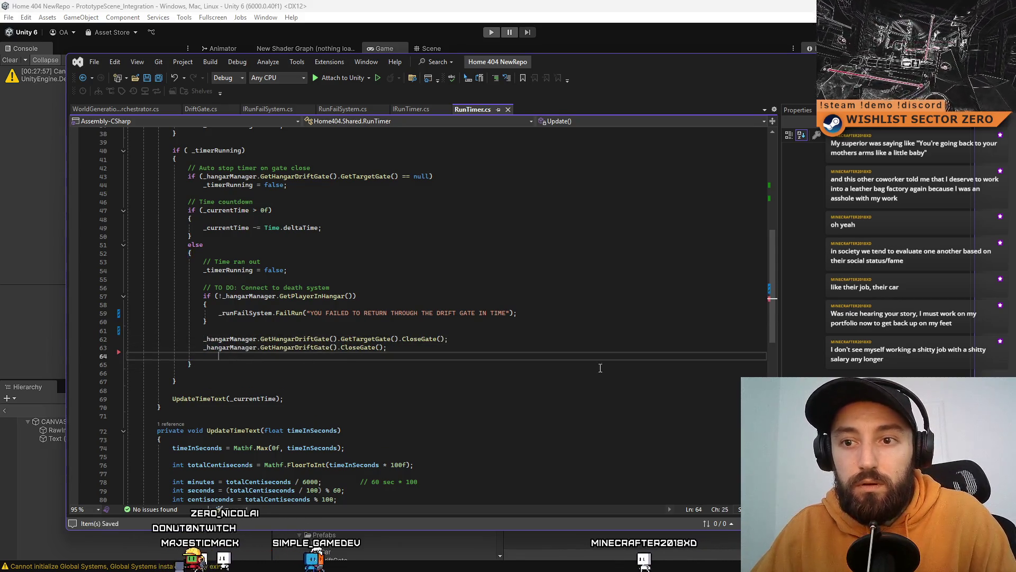
Return to Unity to reload scripts and play-test, then bring RunTimer.cs back up
{"action": "key", "text": "alt+Tab"}
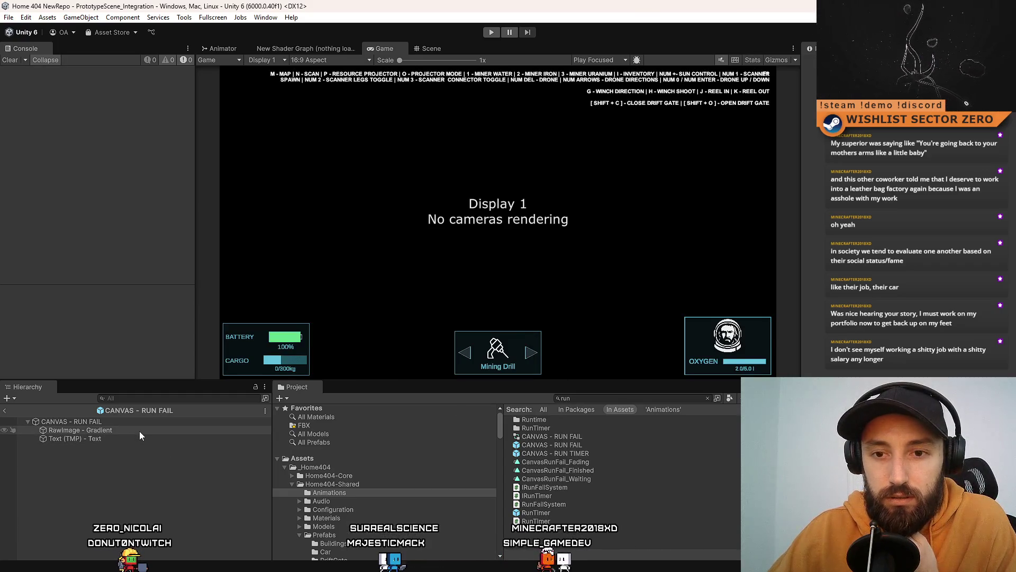
{"action": "left_click", "coordinate": [492, 34]}
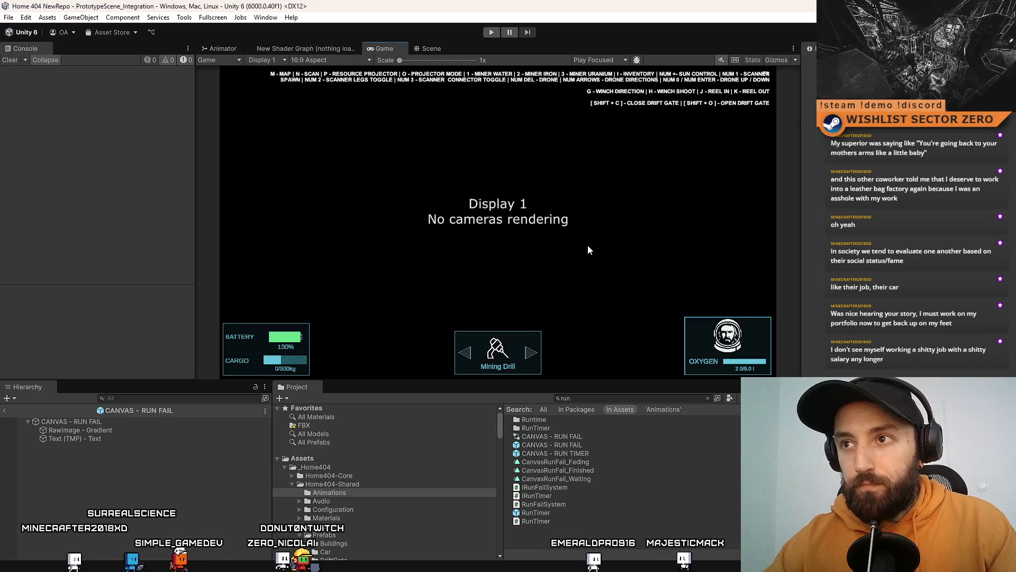
{"action": "key", "text": "alt+Tab"}
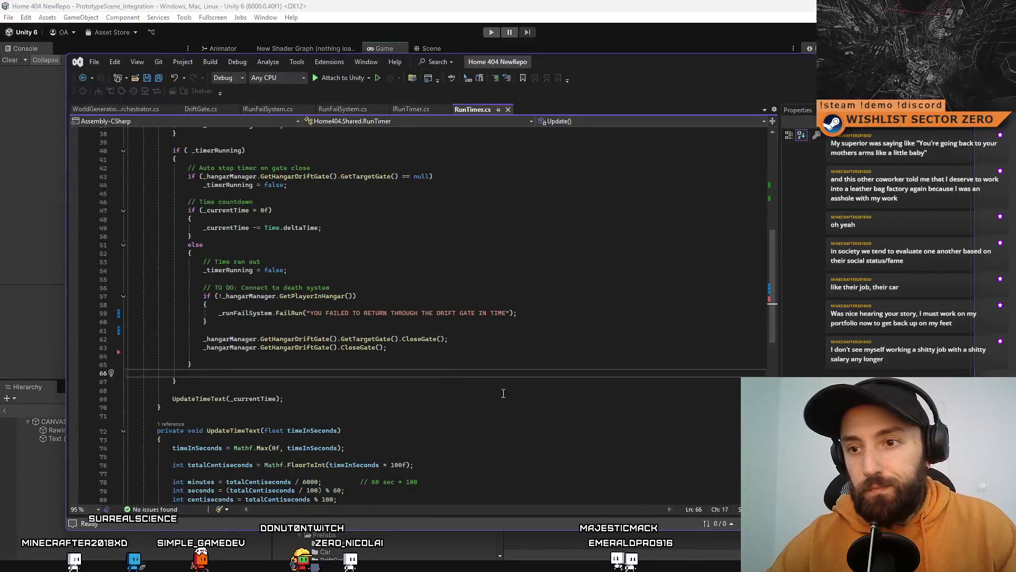
{"action": "left_click", "coordinate": [503, 393]}
{"action": "scroll", "coordinate": [481, 361], "scroll_direction": "up", "scroll_amount": 1}
{"action": "scroll", "coordinate": [482, 362], "scroll_direction": "up", "scroll_amount": 1}
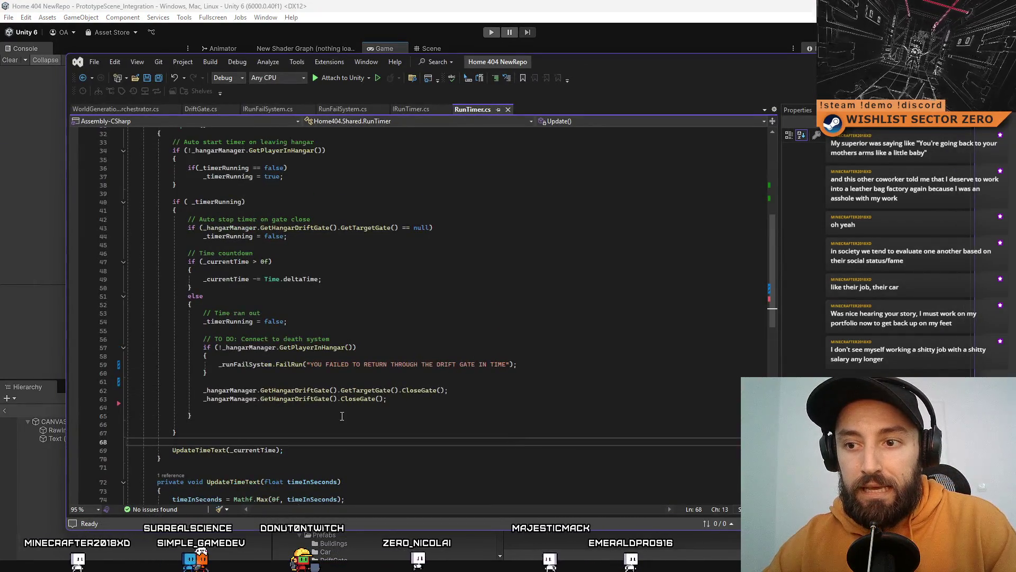
{"action": "left_click", "coordinate": [365, 402]}
{"action": "left_click", "coordinate": [371, 310]}
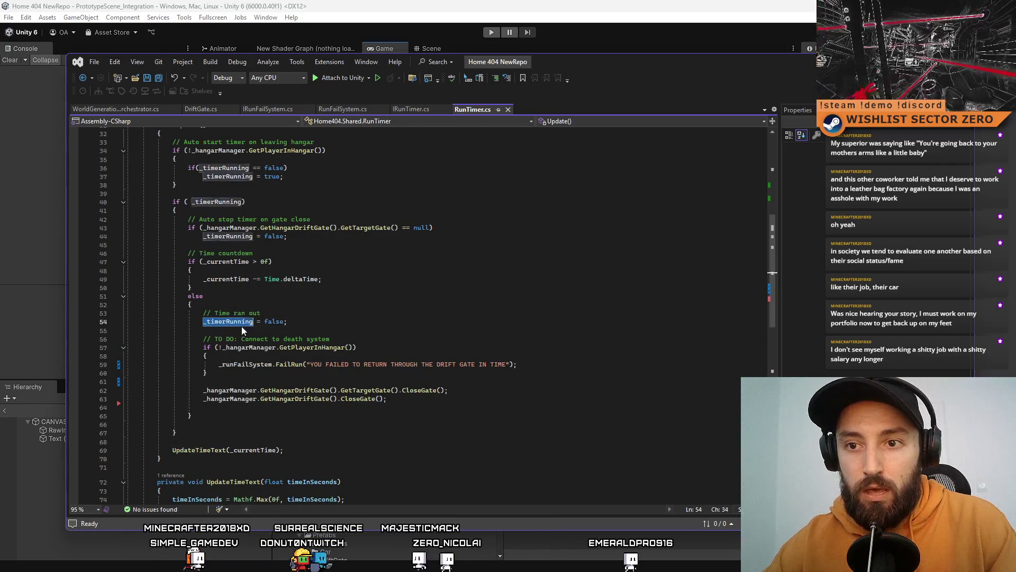
{"action": "left_click", "coordinate": [362, 323]}
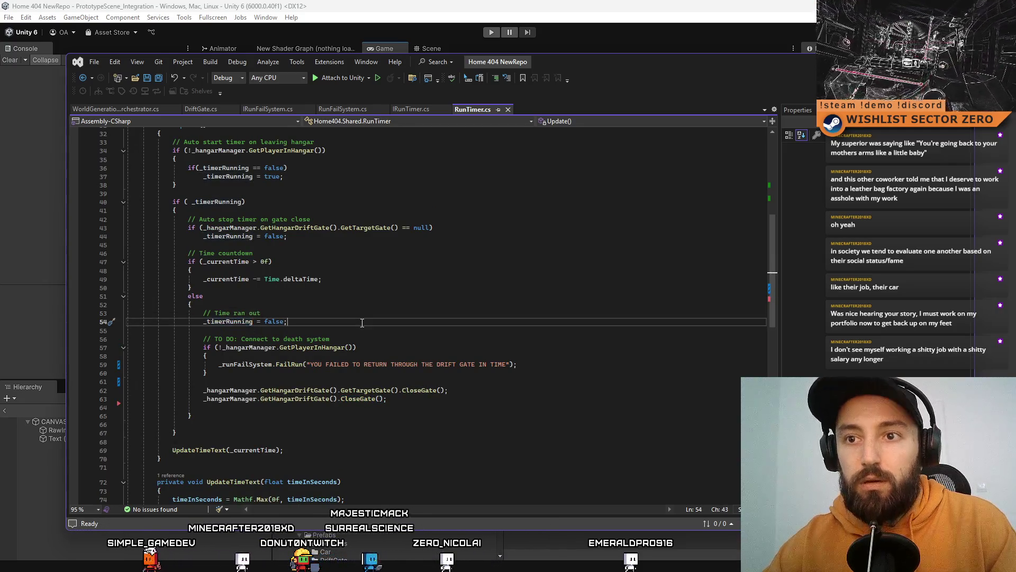
{"action": "double_click", "coordinate": [249, 323]}
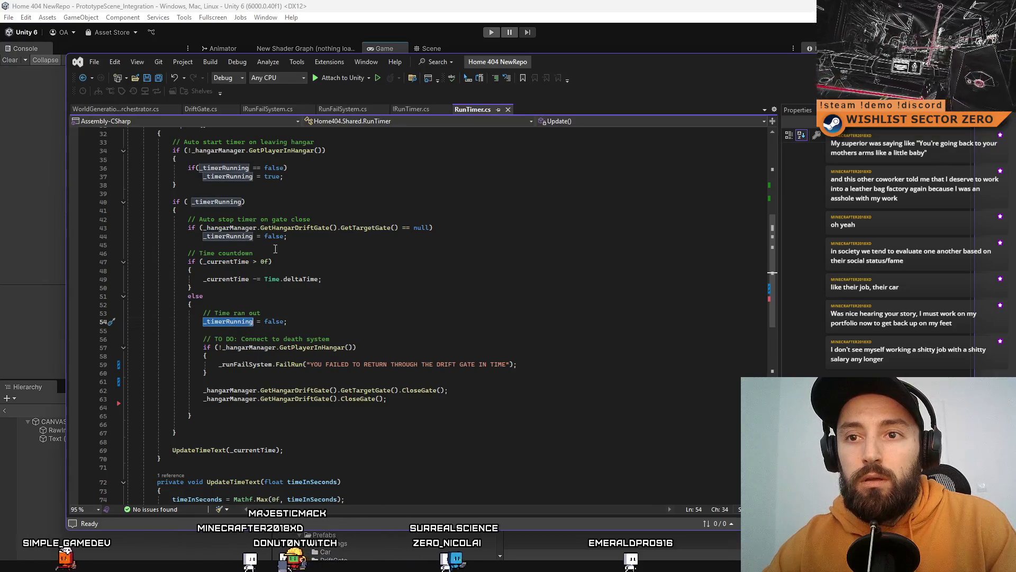
{"action": "scroll", "coordinate": [275, 249], "scroll_direction": "up", "scroll_amount": 2}
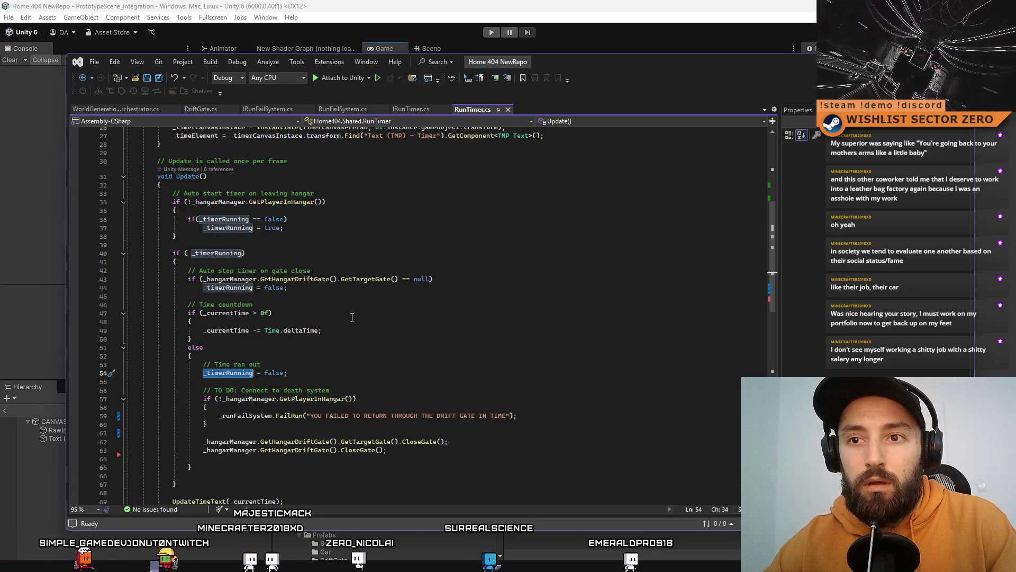
{"action": "scroll", "coordinate": [352, 317], "scroll_direction": "up", "scroll_amount": 2}
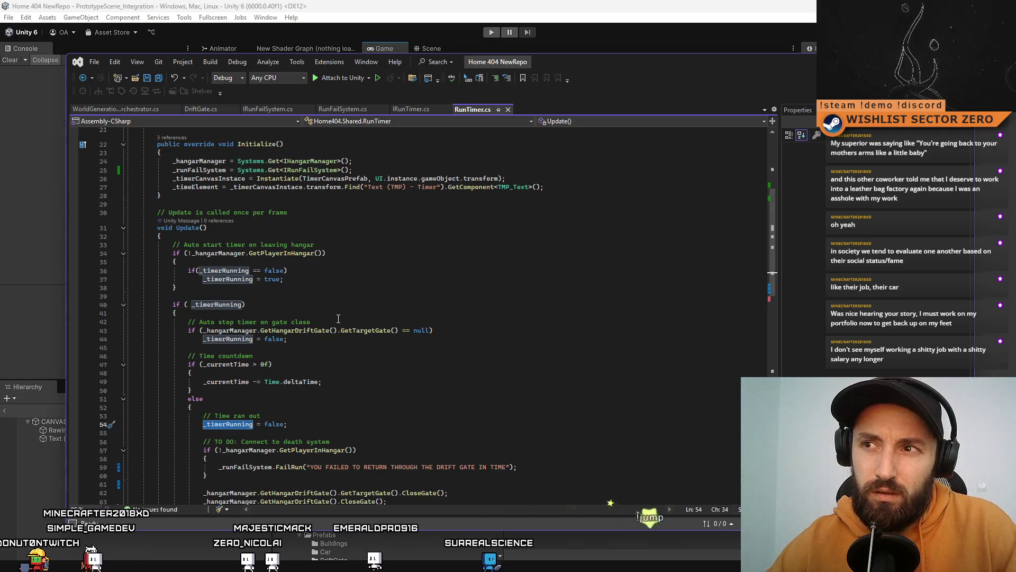
{"action": "scroll", "coordinate": [338, 319], "scroll_direction": "up", "scroll_amount": 4}
{"action": "scroll", "coordinate": [338, 318], "scroll_direction": "down", "scroll_amount": 4}
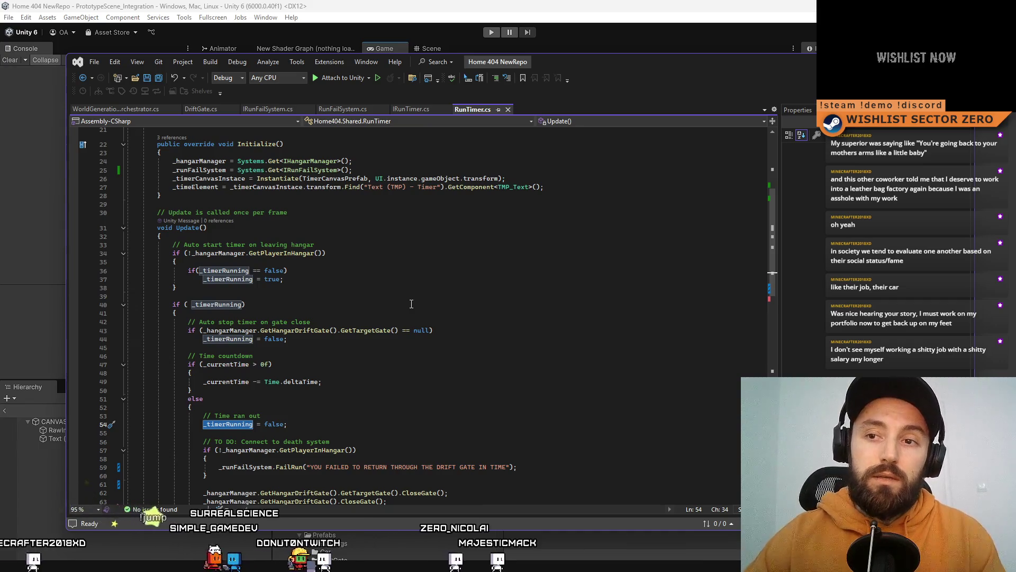
{"action": "double_click", "coordinate": [225, 270]}
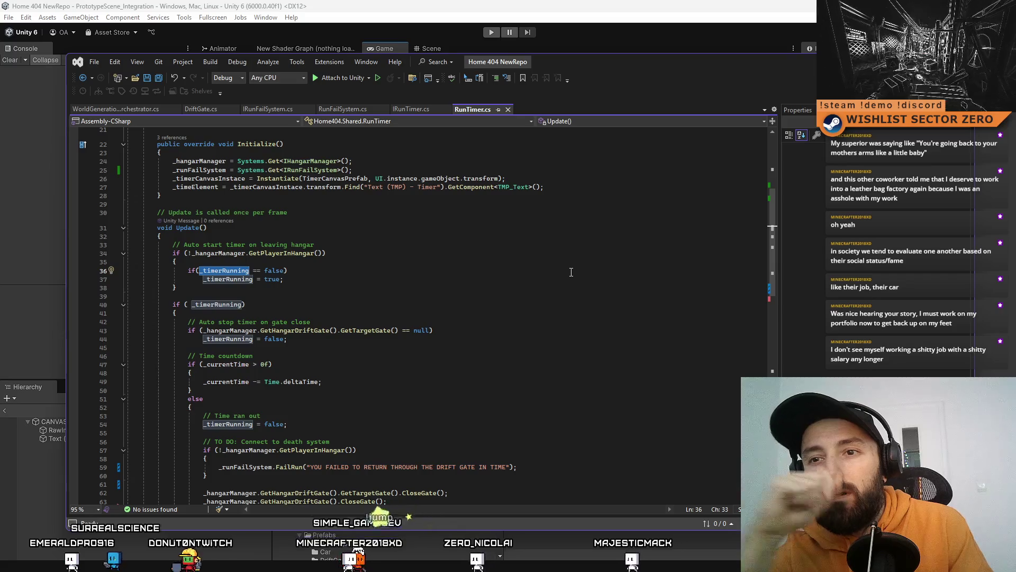
{"action": "left_click", "coordinate": [359, 263]}
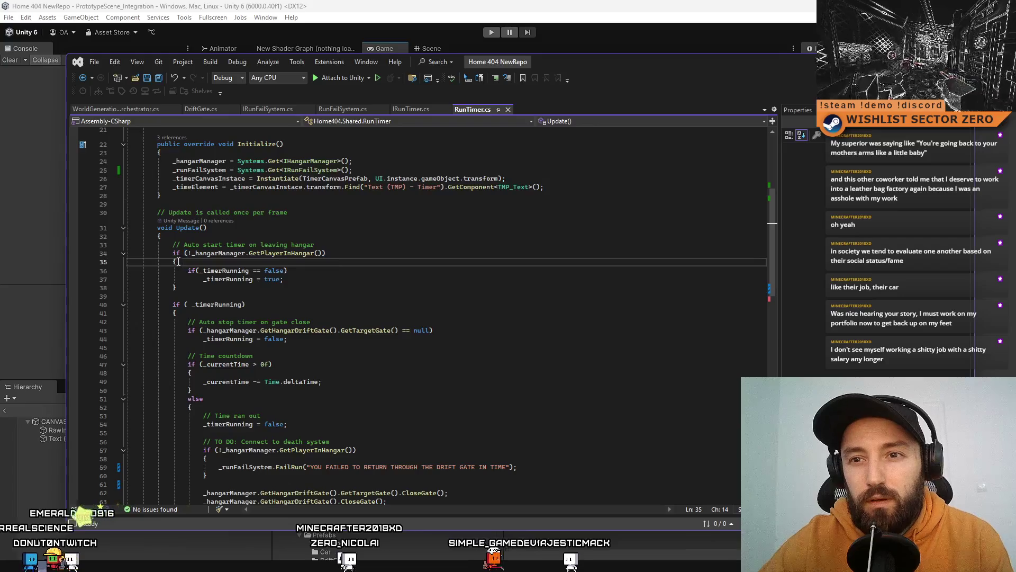
{"action": "left_click", "coordinate": [281, 253]}
{"action": "left_click", "coordinate": [290, 270]}
{"action": "scroll", "coordinate": [341, 288], "scroll_direction": "down", "scroll_amount": 2}
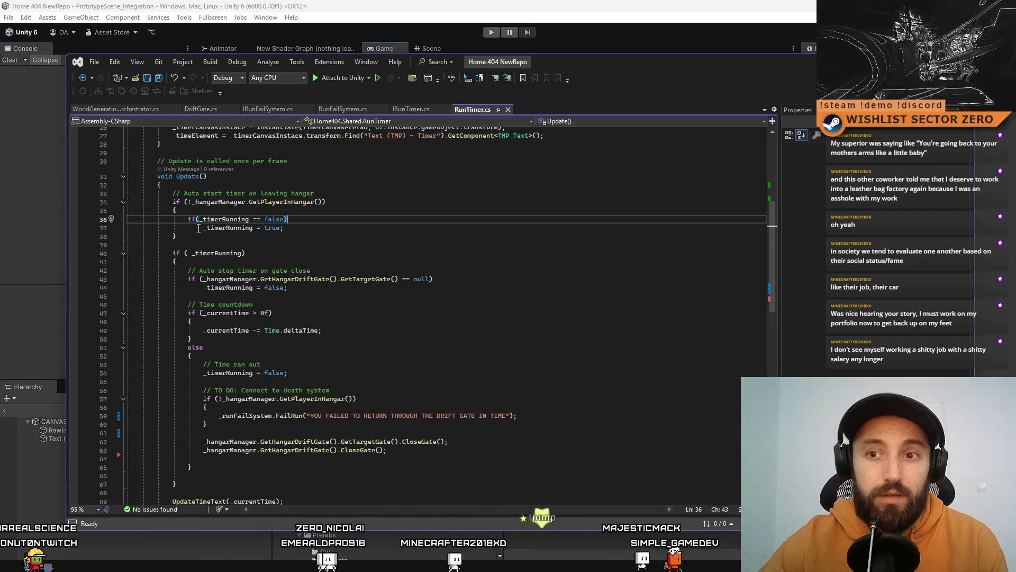
{"action": "left_click_drag", "start_coordinate": [196, 228], "coordinate": [347, 230]}
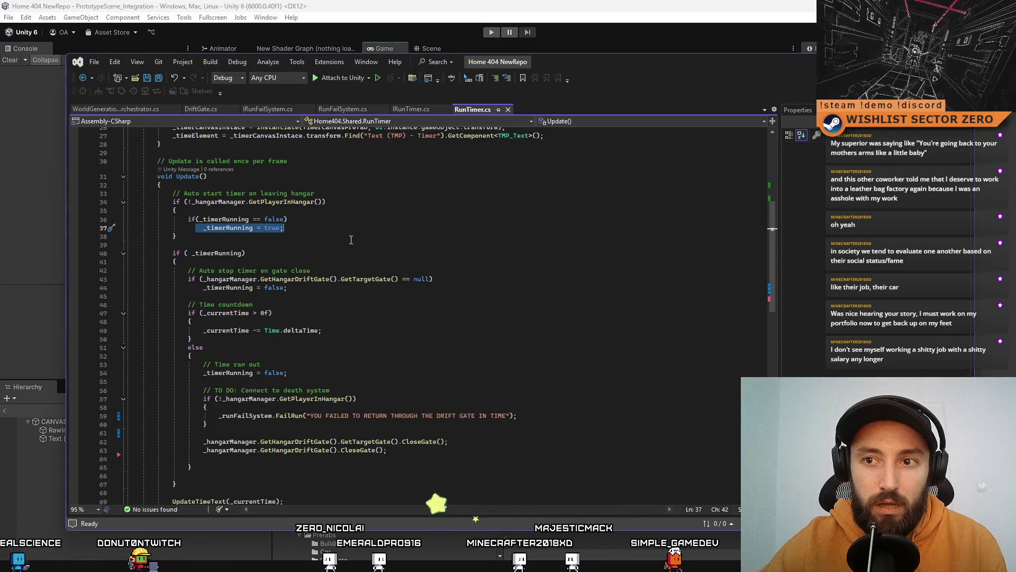
{"action": "left_click", "coordinate": [351, 240]}
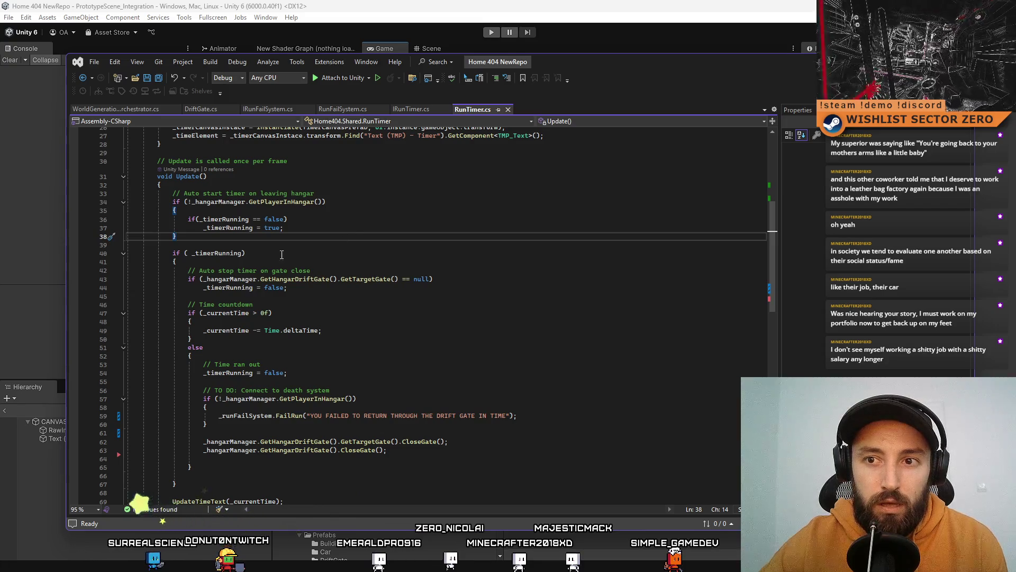
{"action": "double_click", "coordinate": [229, 256]}
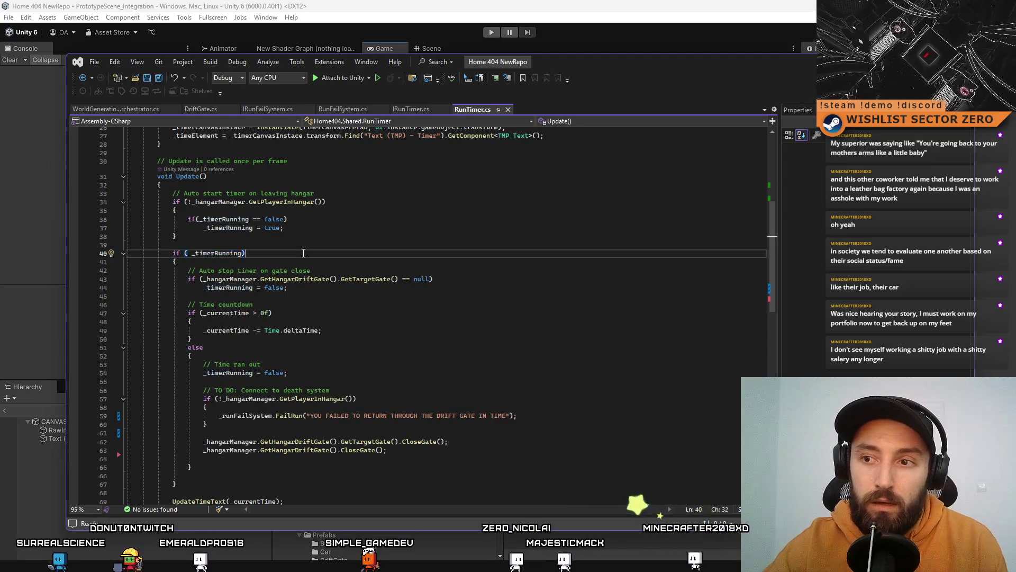
{"action": "double_click", "coordinate": [241, 287]}
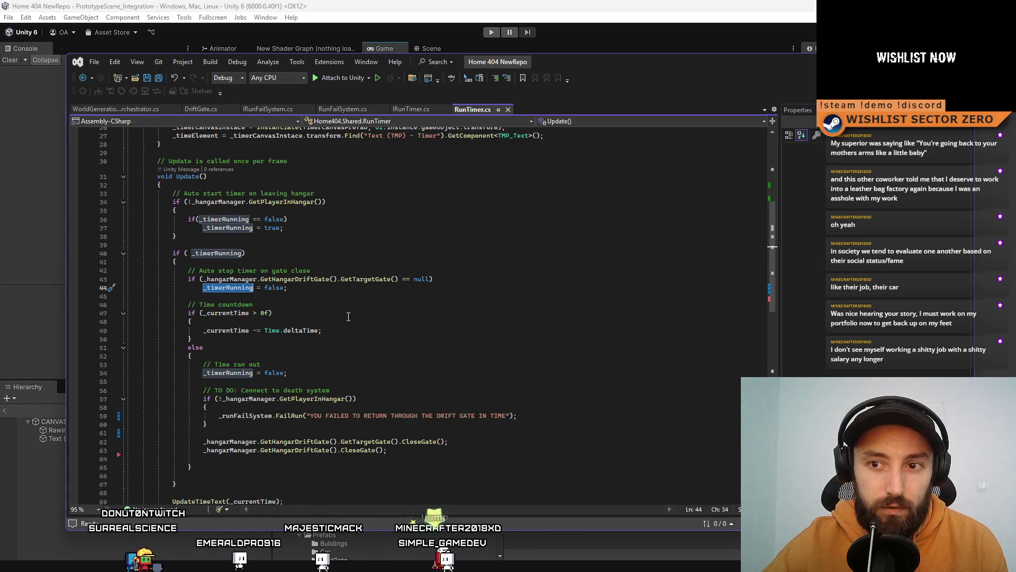
{"action": "left_click", "coordinate": [349, 315]}
{"action": "double_click", "coordinate": [239, 312]}
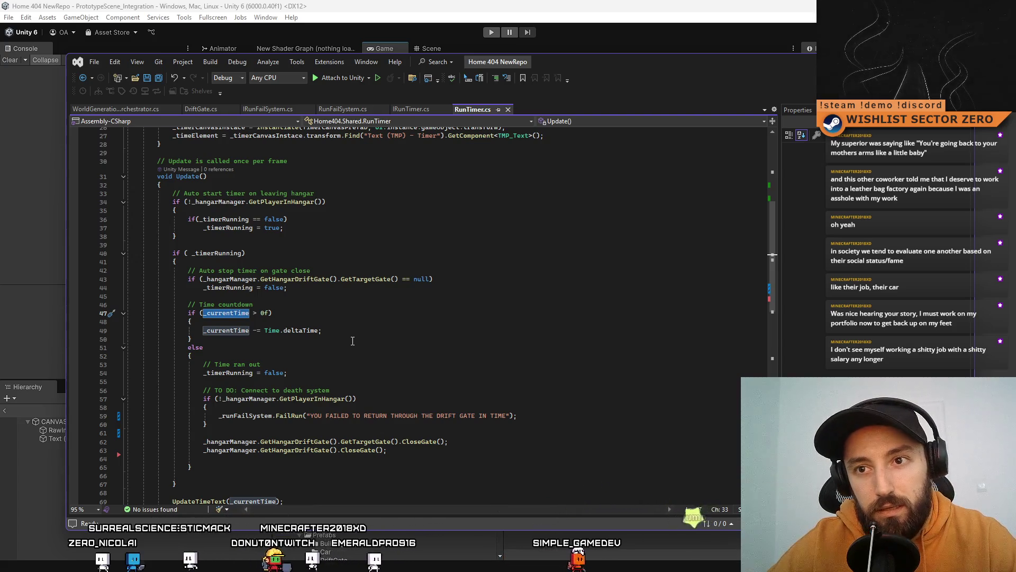
{"action": "left_click", "coordinate": [353, 340]}
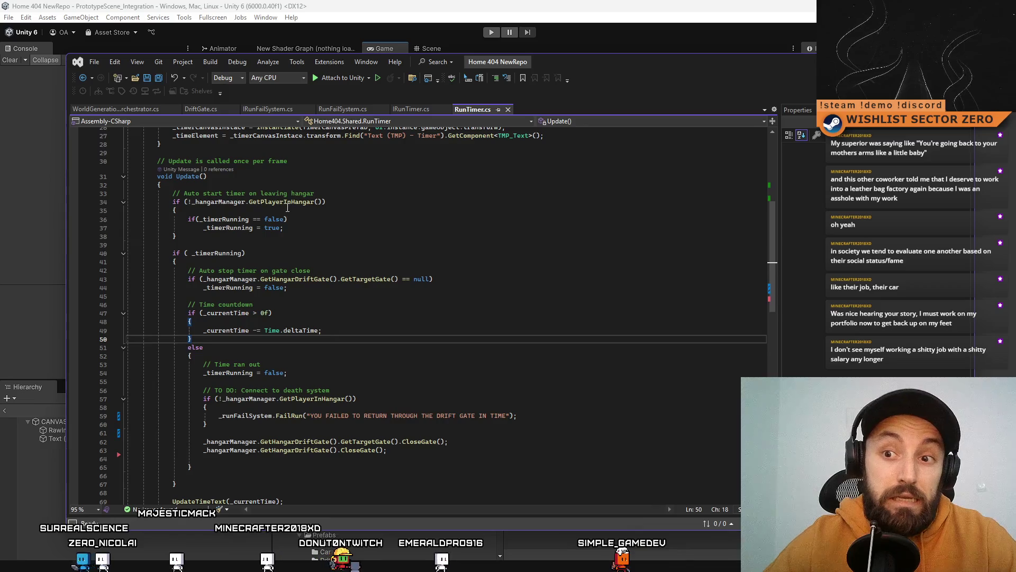
{"action": "left_click_drag", "start_coordinate": [202, 312], "coordinate": [270, 313]}
{"action": "left_click", "coordinate": [281, 296]}
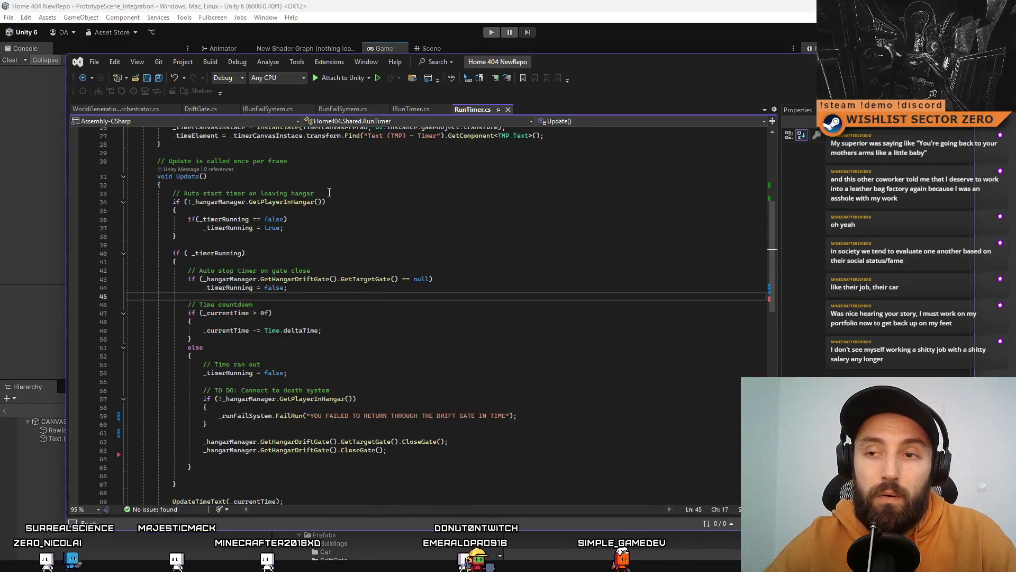
Append '&& _currentTime > 0f' to the line 34 hangar-exit check in RunTimer.cs, save, and return to Unity
{"action": "left_click", "coordinate": [359, 204]}
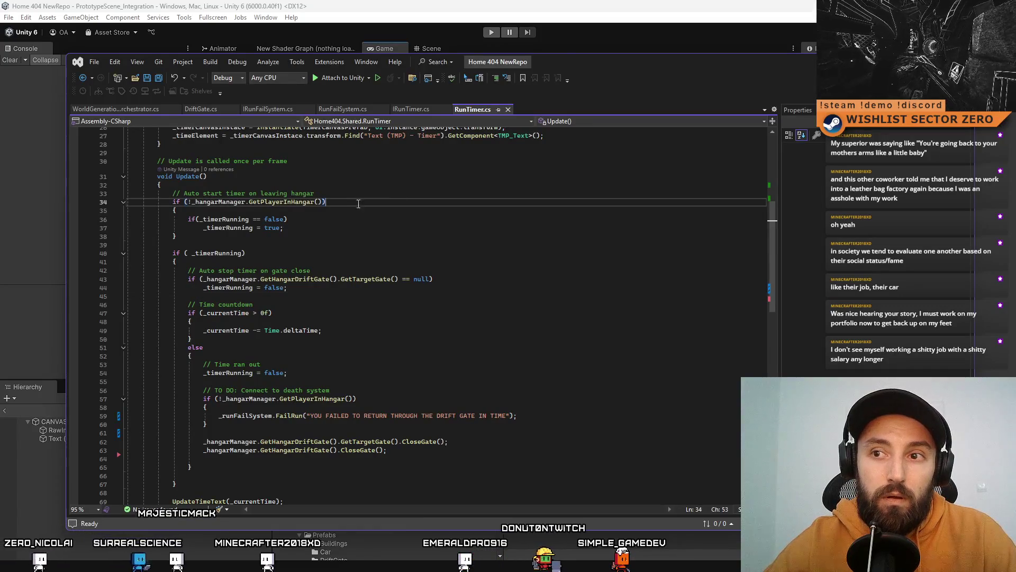
{"action": "type", "text": "&&"}
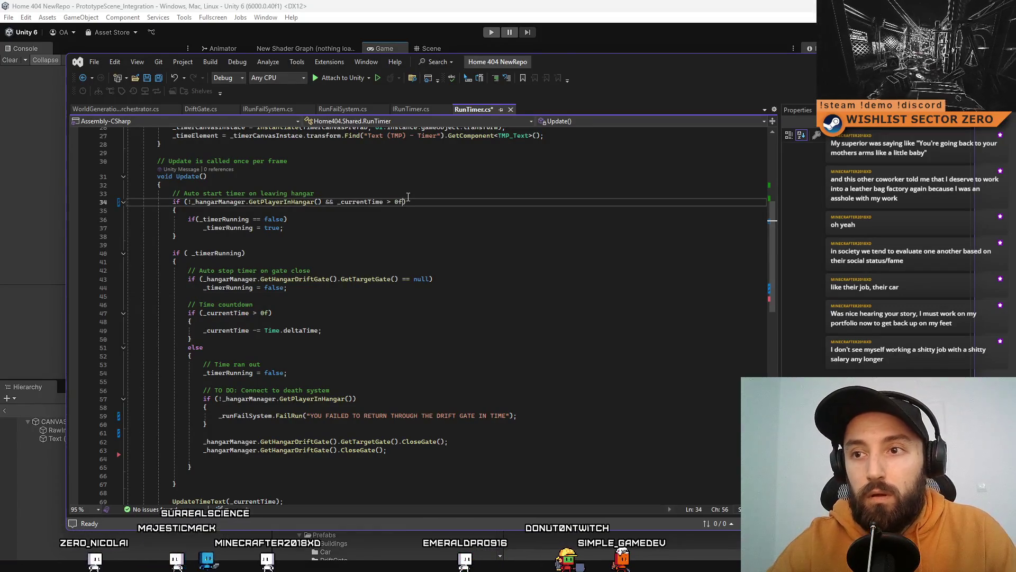
{"action": "key", "text": "ctrl+s"}
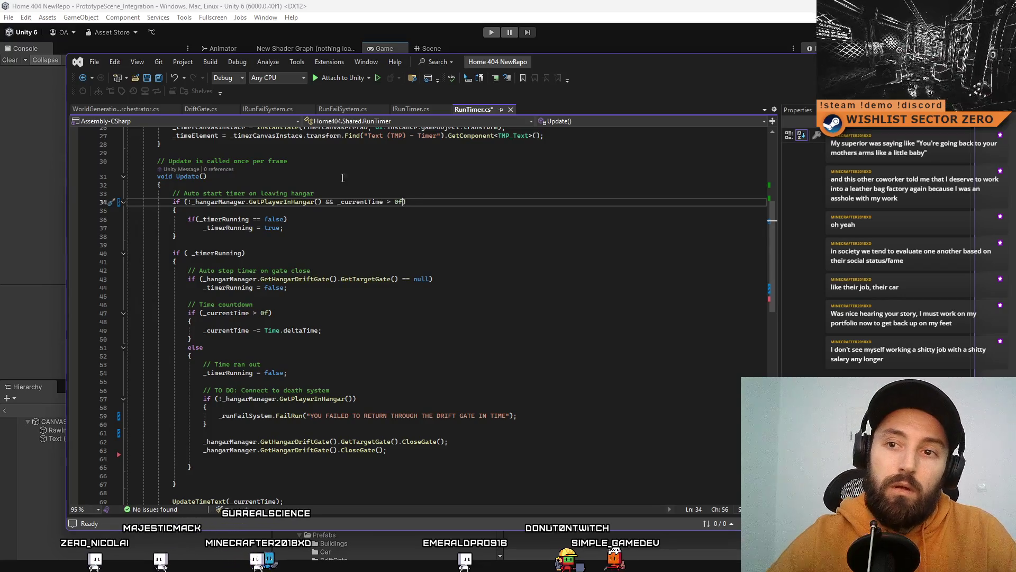
{"action": "key", "text": "Down"}
{"action": "key", "text": "Down"}
{"action": "key", "text": "Down"}
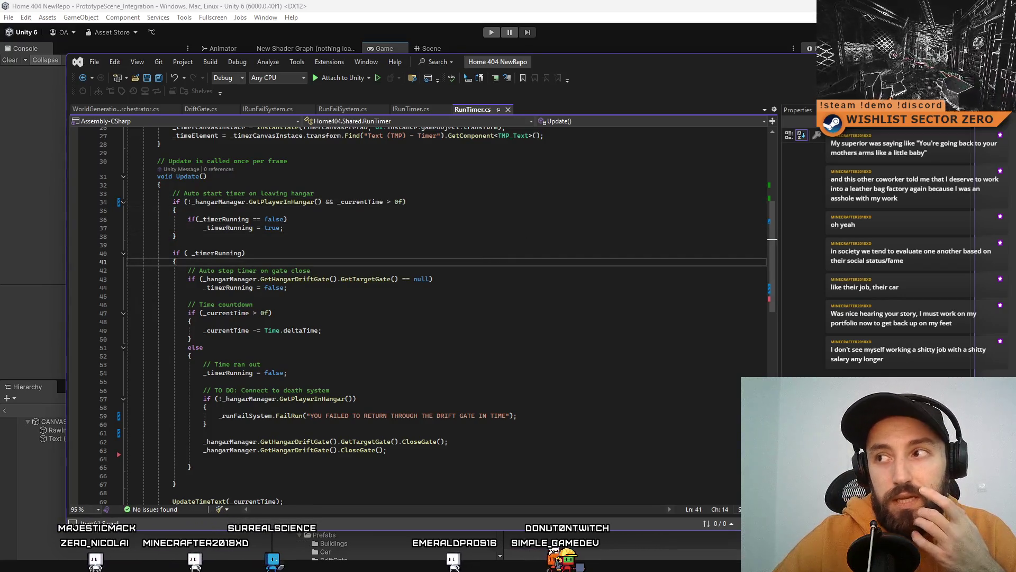
{"action": "key", "text": "alt+Tab"}
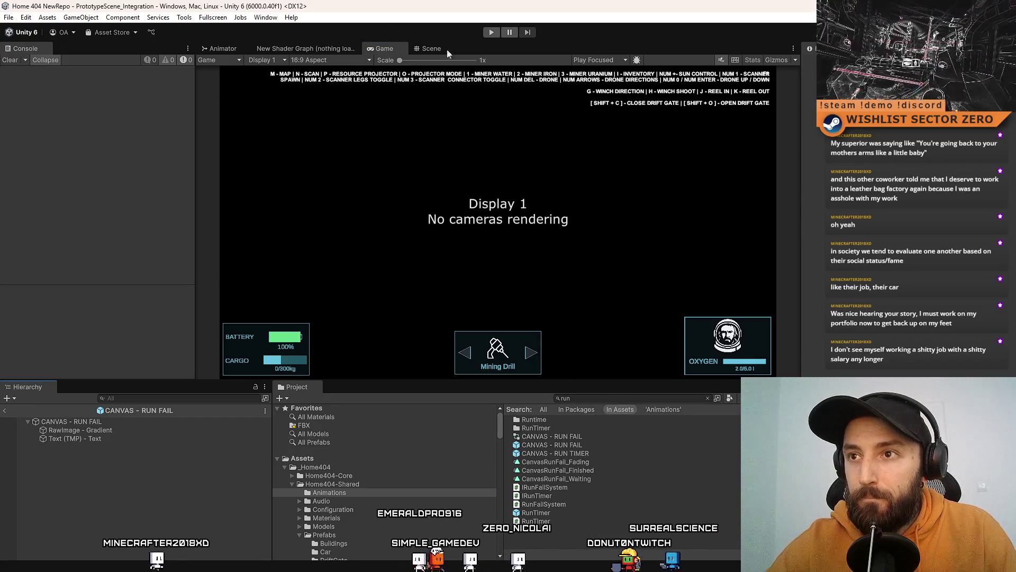
Clear the Project search, run the scene to watch the integrity timer, then stop the test
{"action": "key", "text": "BackSpace"}
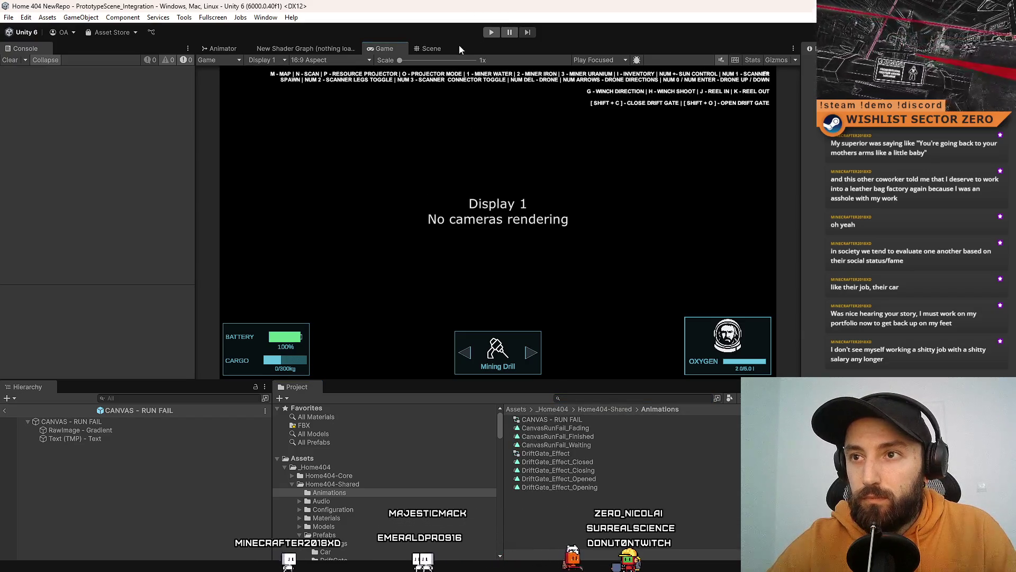
{"action": "left_click", "coordinate": [491, 32]}
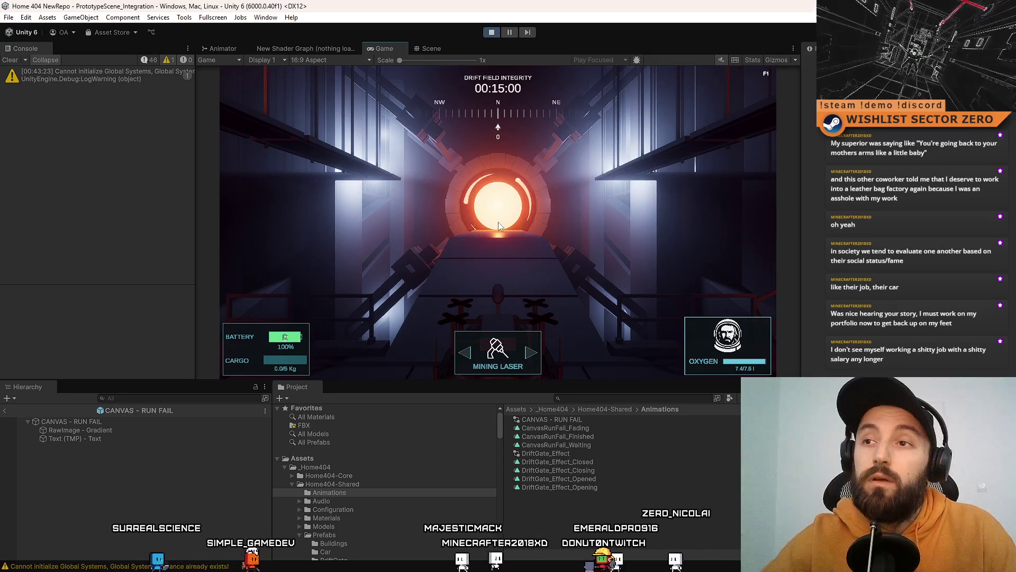
{"action": "left_click", "coordinate": [491, 32]}
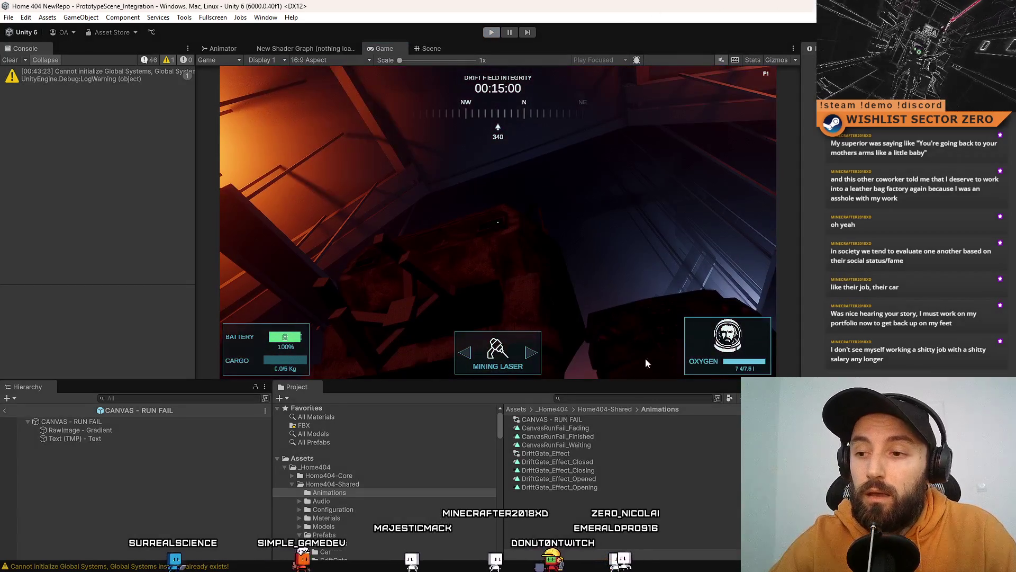
{"action": "left_click", "coordinate": [592, 398]}
Search the Project for 'canvas' and select the CANVAS - RUN FAIL prefab
{"action": "type", "text": "canvas"}
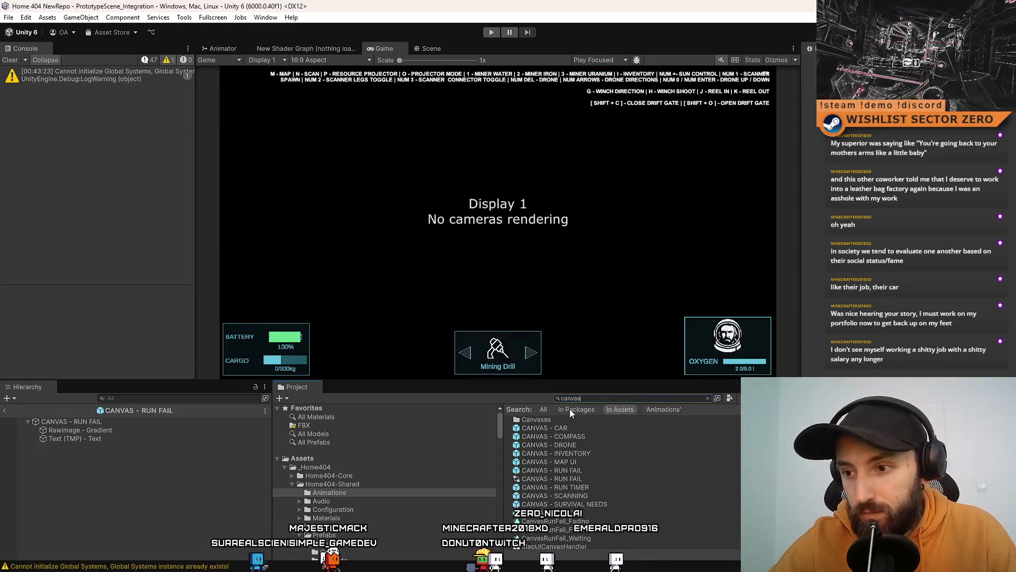
{"action": "left_click", "coordinate": [596, 460]}
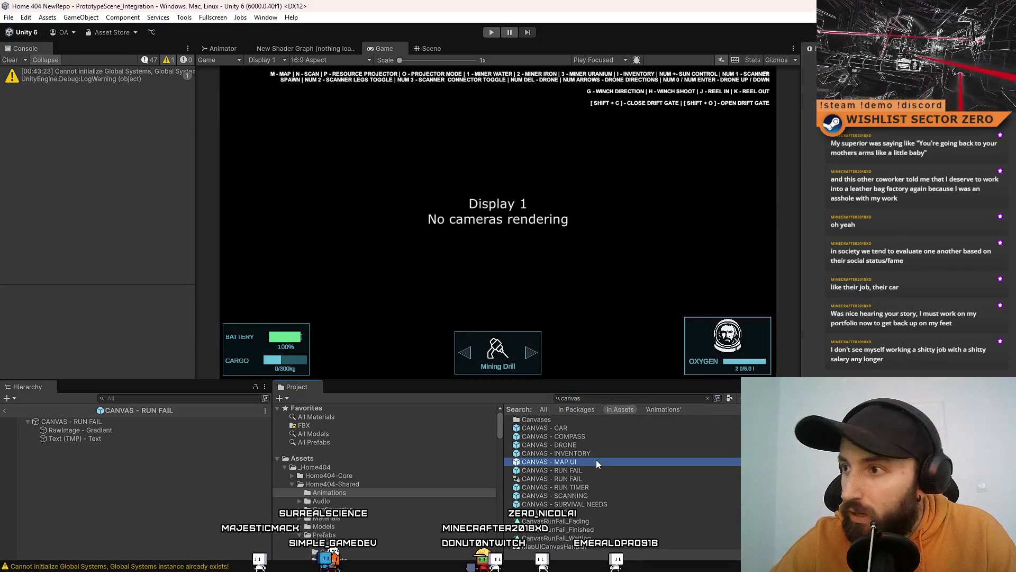
{"action": "scroll", "coordinate": [862, 355], "scroll_direction": "down", "scroll_amount": 3}
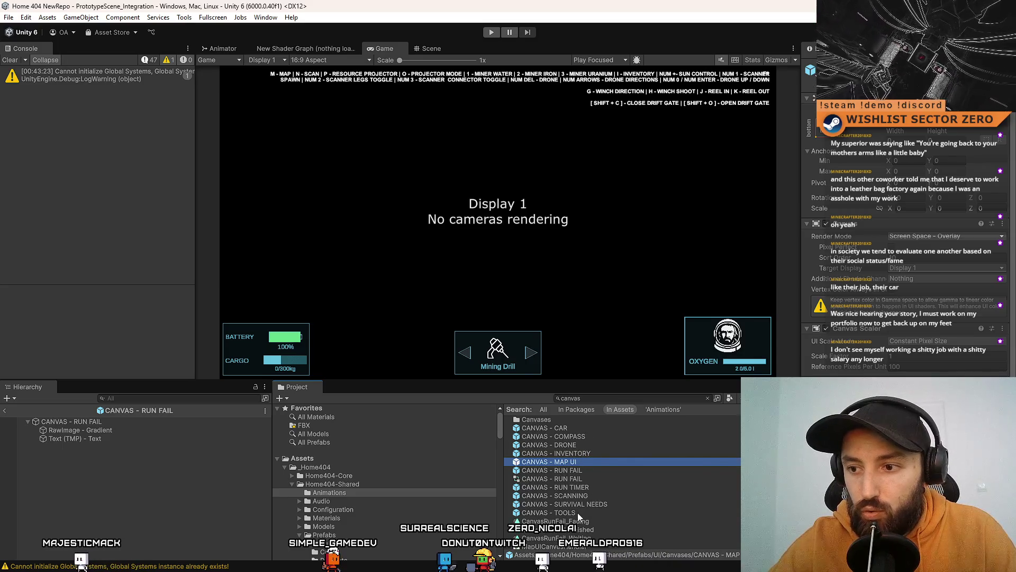
{"action": "left_click", "coordinate": [589, 478]}
{"action": "left_click", "coordinate": [595, 471]}
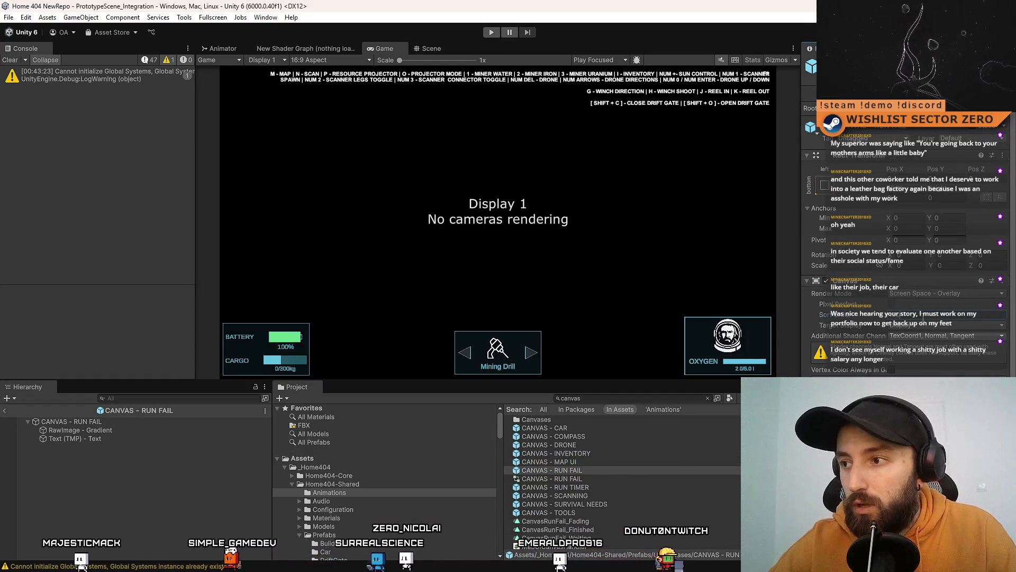
{"action": "left_click", "coordinate": [616, 468]}
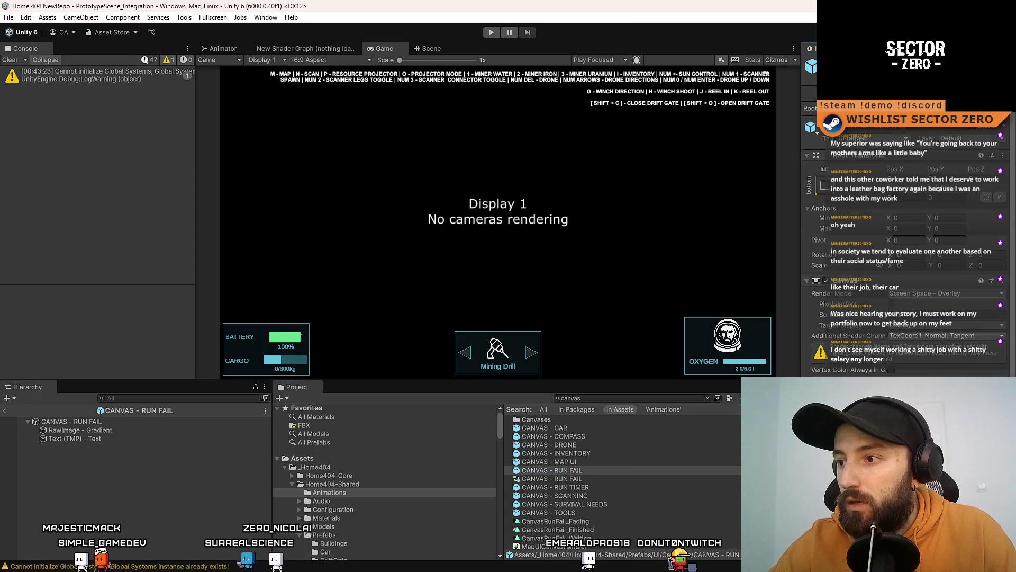
Inspect the CANVAS - RUN FAIL root canvas and its RawImage - Gradient child
{"action": "left_click", "coordinate": [74, 422]}
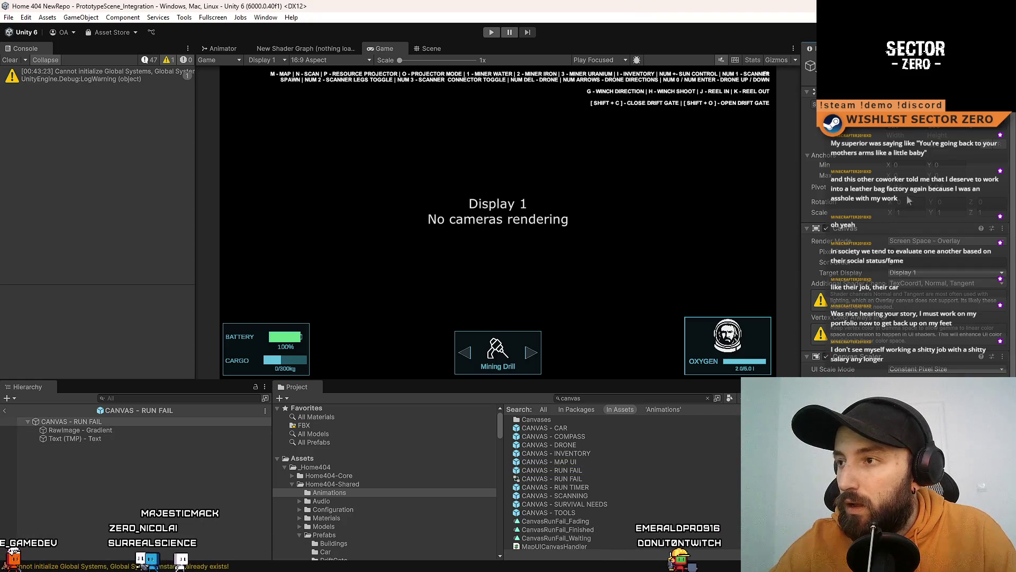
{"action": "scroll", "coordinate": [908, 238], "scroll_direction": "down", "scroll_amount": 3}
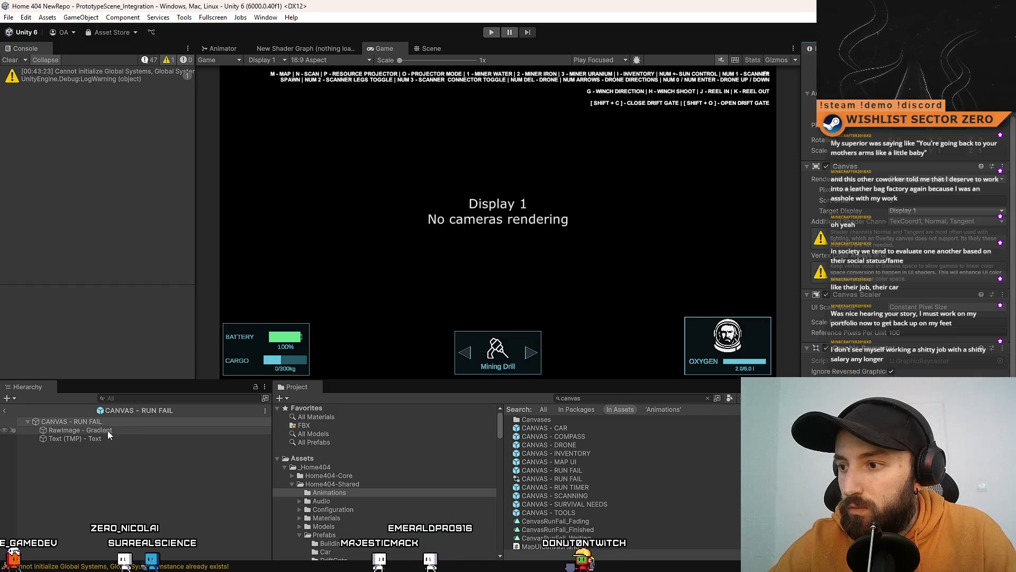
{"action": "left_click", "coordinate": [79, 430]}
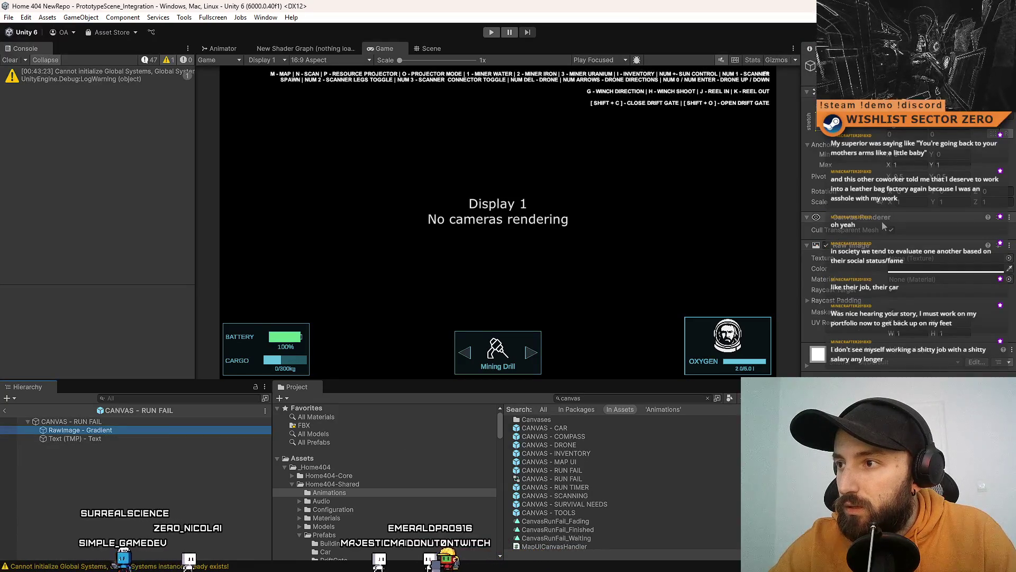
{"action": "left_click", "coordinate": [809, 300]}
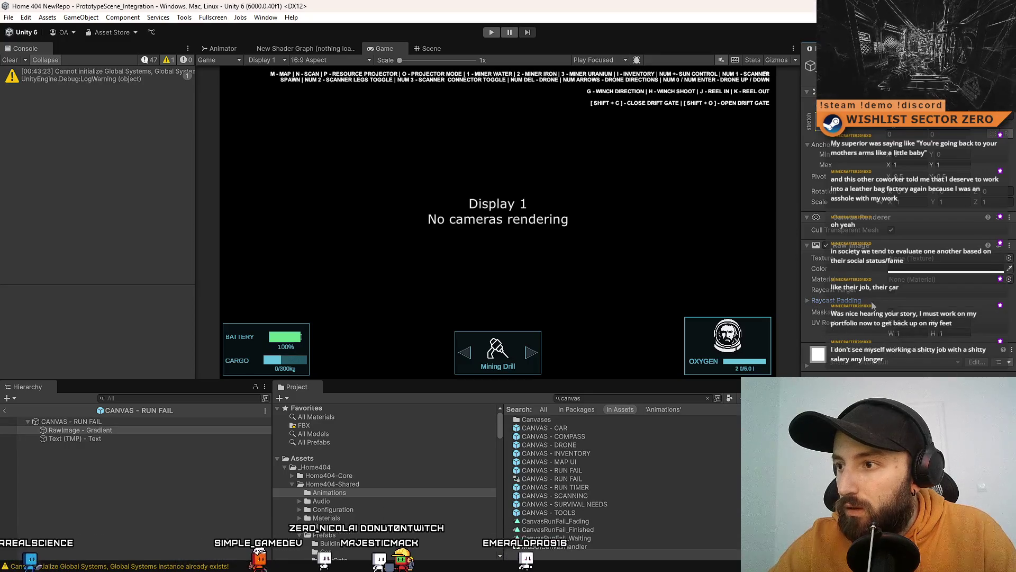
Review the Text (TMP) message settings, including Debug Settings, then show search results as icons
{"action": "left_click", "coordinate": [135, 439]}
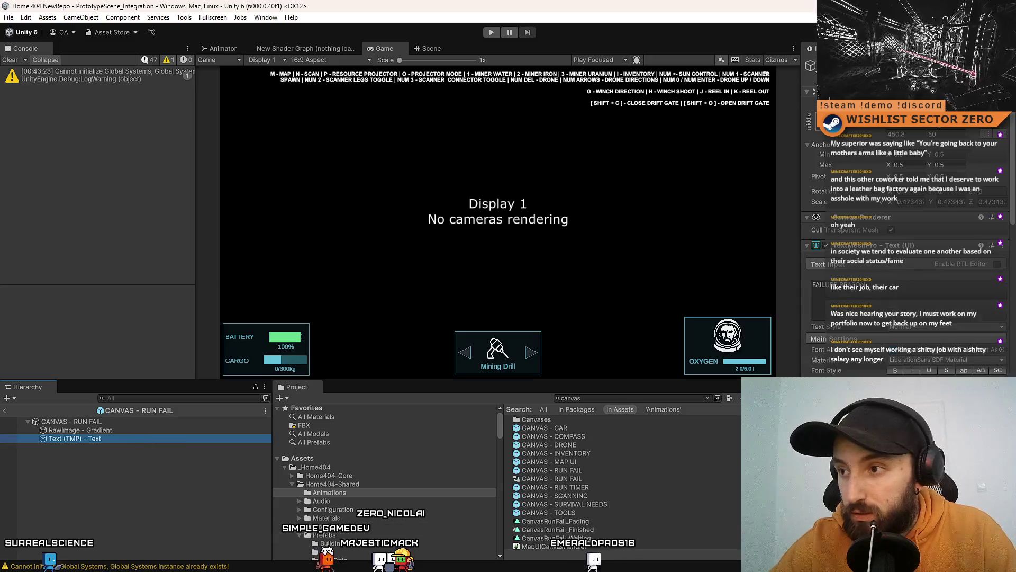
{"action": "scroll", "coordinate": [888, 284], "scroll_direction": "down", "scroll_amount": 8}
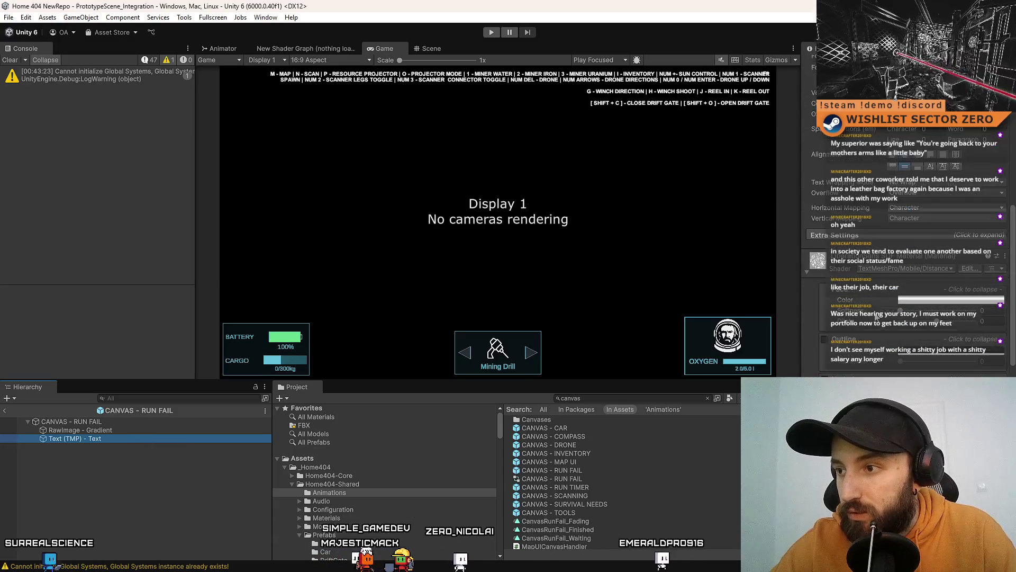
{"action": "scroll", "coordinate": [872, 316], "scroll_direction": "up", "scroll_amount": 10}
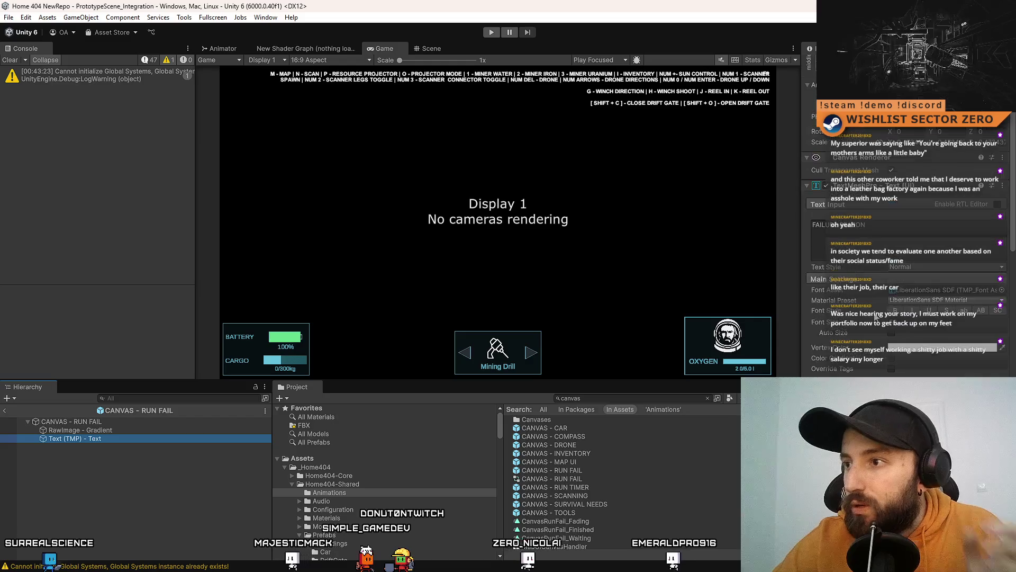
{"action": "scroll", "coordinate": [878, 312], "scroll_direction": "down", "scroll_amount": 5}
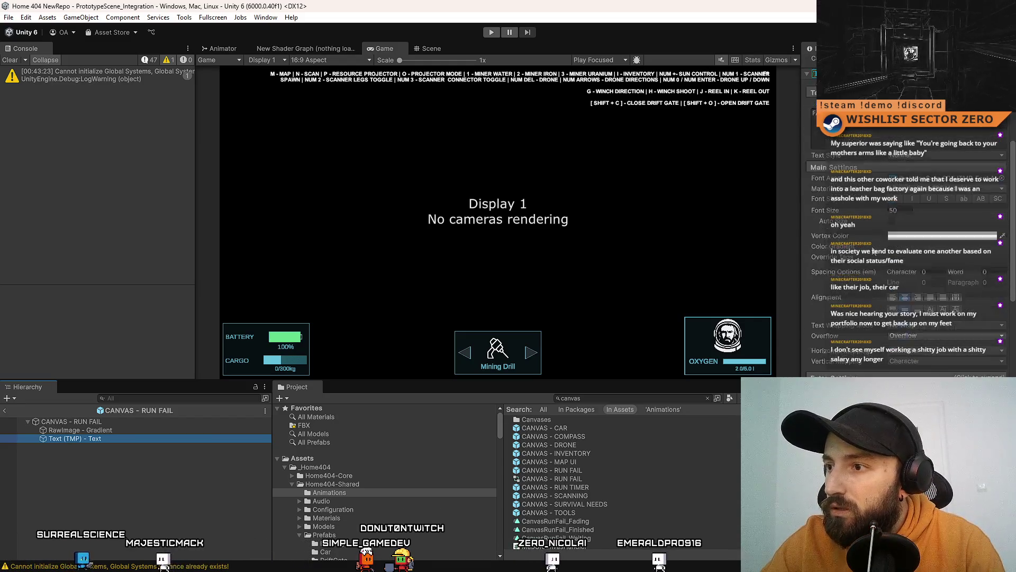
{"action": "scroll", "coordinate": [885, 299], "scroll_direction": "down", "scroll_amount": 6}
{"action": "scroll", "coordinate": [867, 333], "scroll_direction": "down", "scroll_amount": 4}
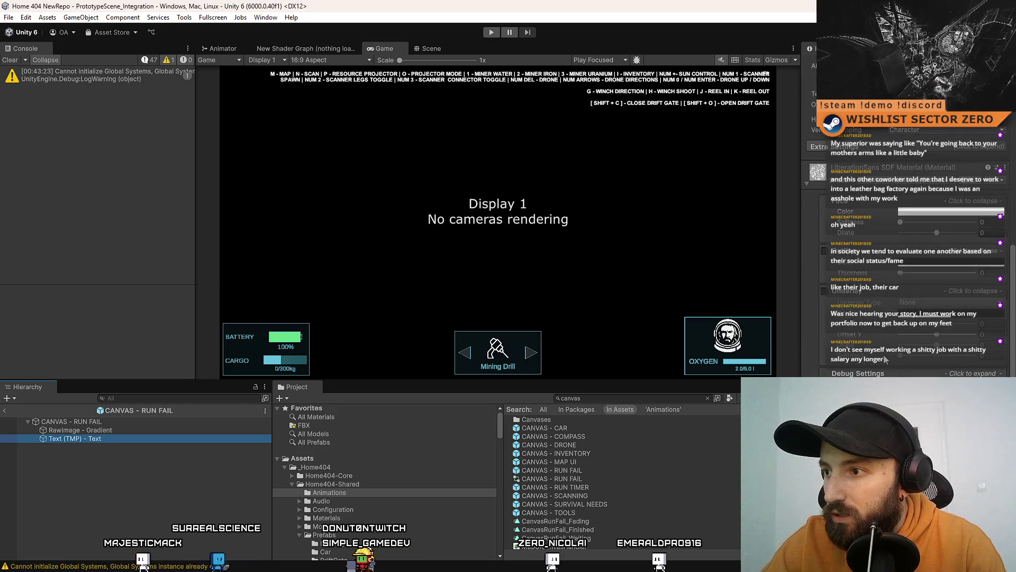
{"action": "scroll", "coordinate": [881, 360], "scroll_direction": "up", "scroll_amount": 8}
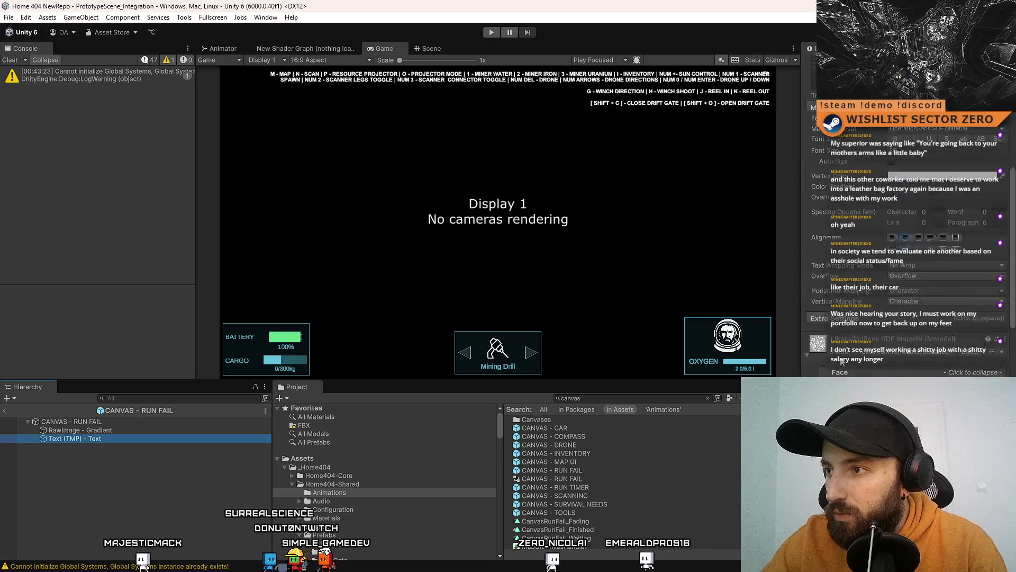
{"action": "scroll", "coordinate": [836, 361], "scroll_direction": "up", "scroll_amount": 4}
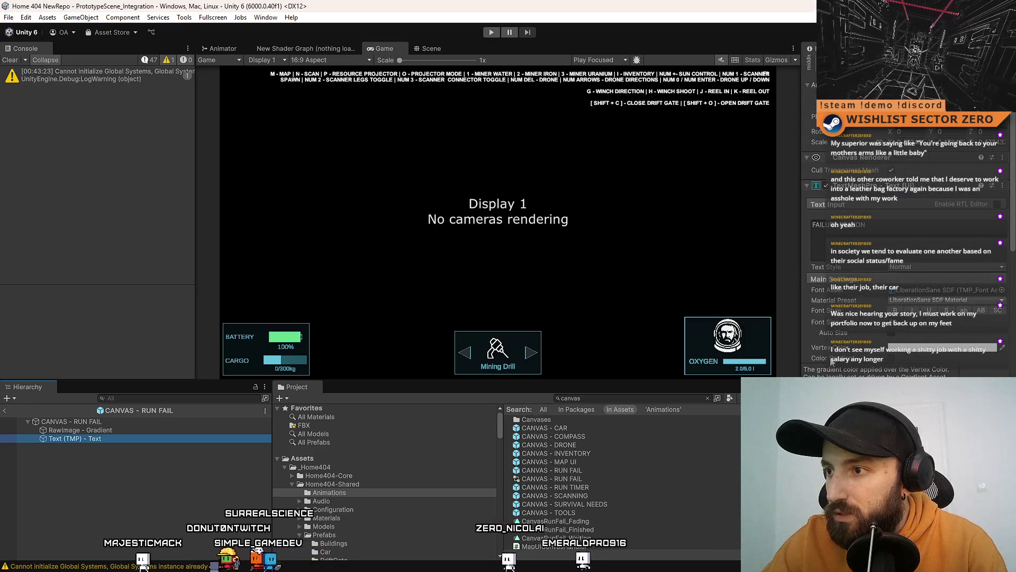
{"action": "scroll", "coordinate": [831, 357], "scroll_direction": "up", "scroll_amount": 2}
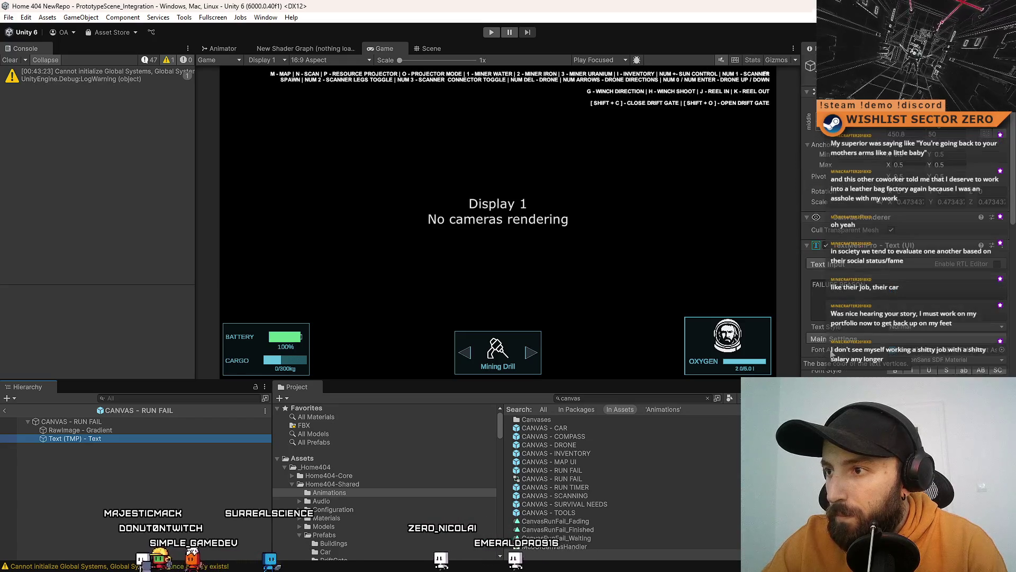
{"action": "scroll", "coordinate": [833, 353], "scroll_direction": "down", "scroll_amount": 15}
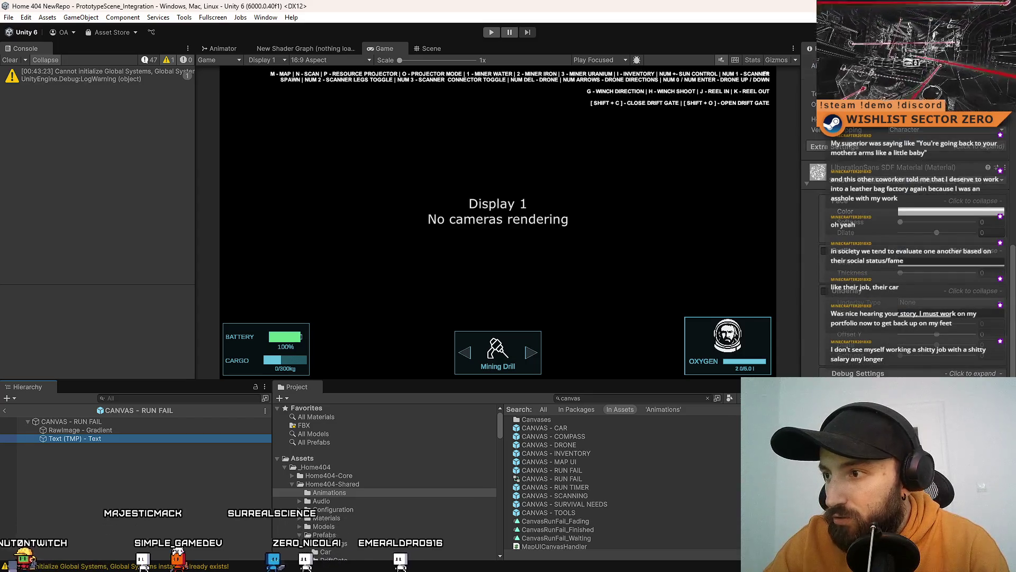
{"action": "left_click", "coordinate": [858, 373]}
{"action": "scroll", "coordinate": [857, 317], "scroll_direction": "down", "scroll_amount": 5}
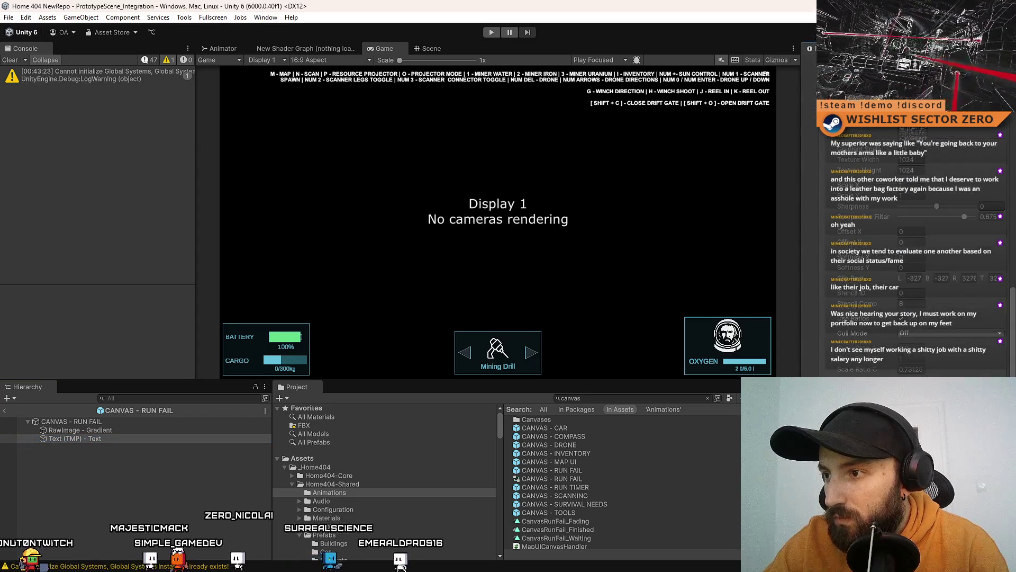
{"action": "scroll", "coordinate": [697, 469], "scroll_direction": "up", "scroll_amount": 3}
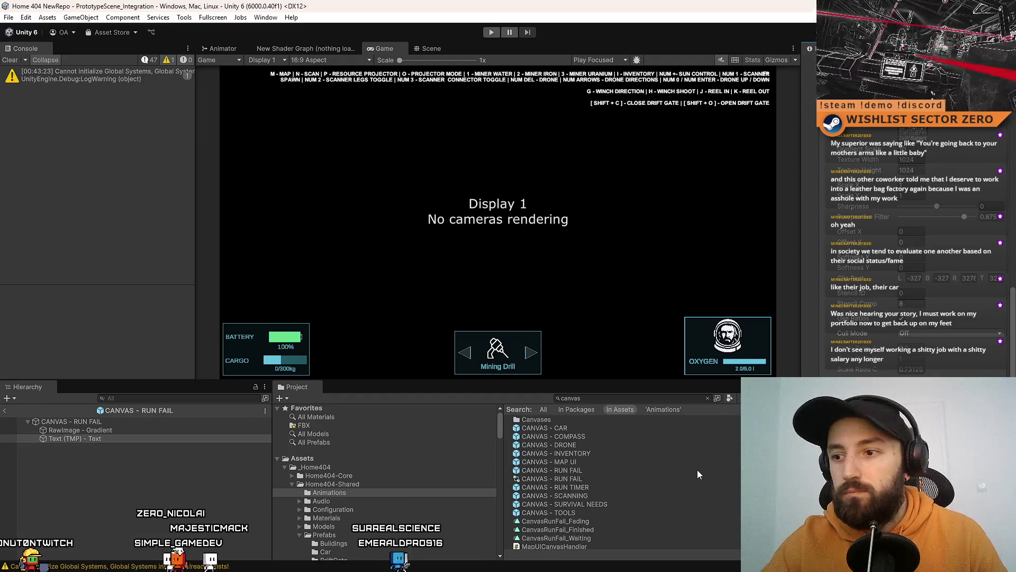
{"action": "left_click", "coordinate": [732, 525]}
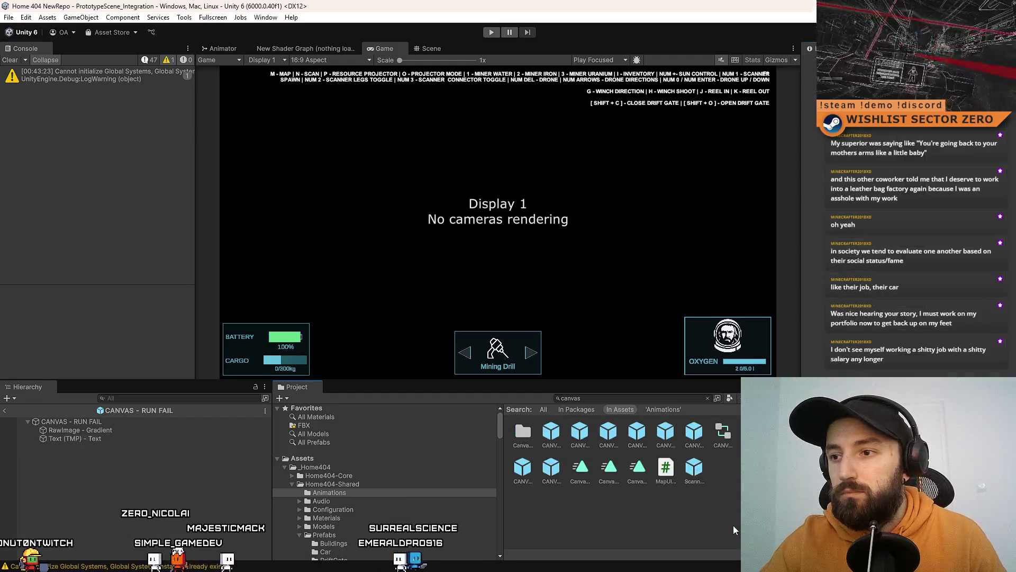
Play fullscreen, circling the rover around the portal ramp until the timer reaches 00:00:00
{"action": "left_click", "coordinate": [491, 32]}
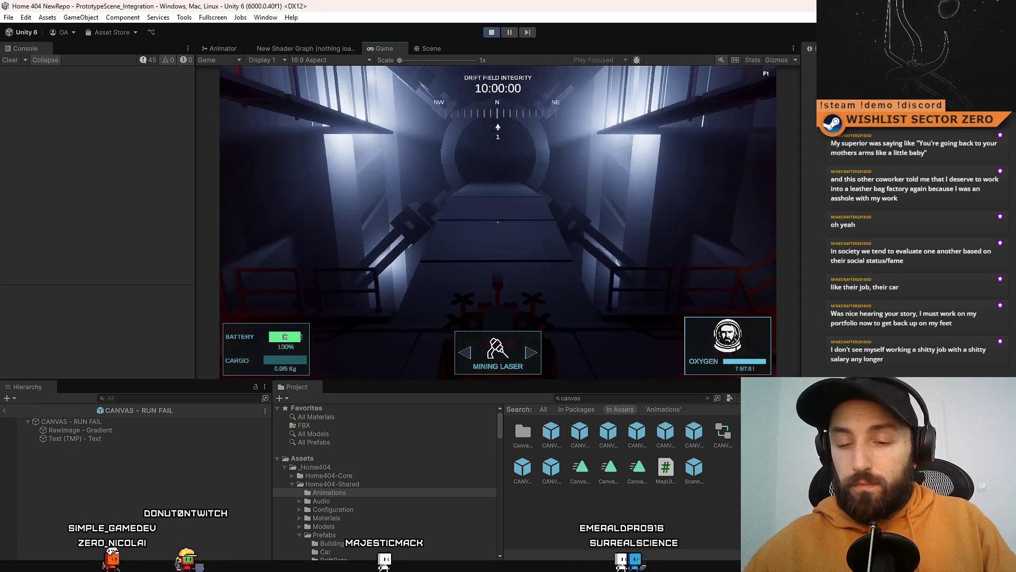
{"action": "key", "text": "F10"}
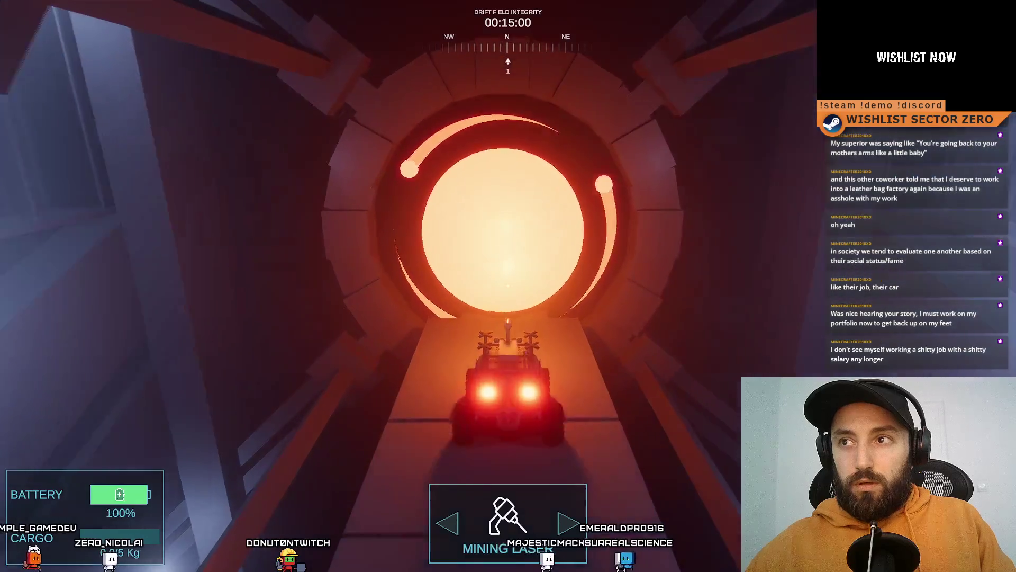
{"action": "key", "text": "a"}
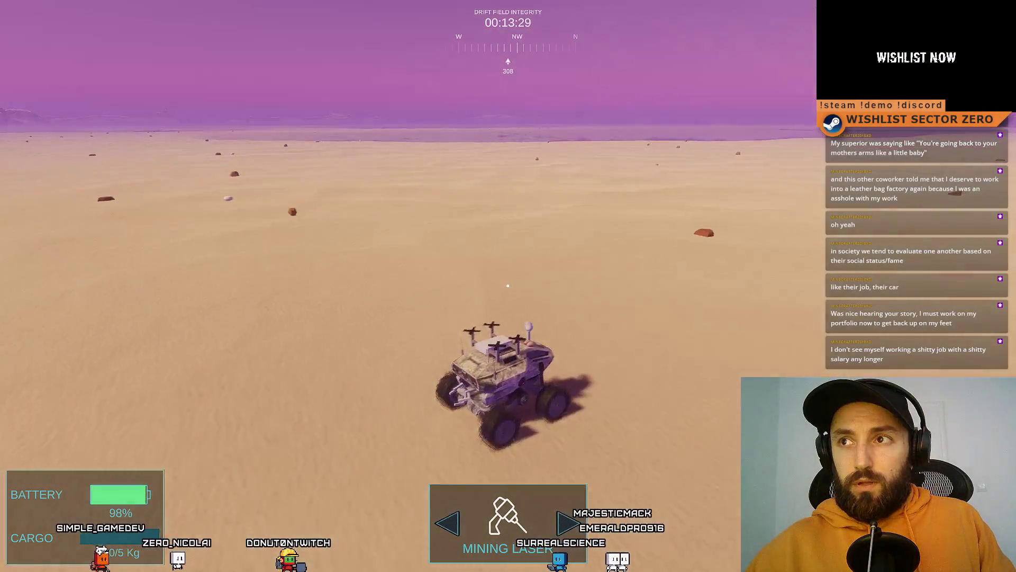
{"action": "key", "text": "a"}
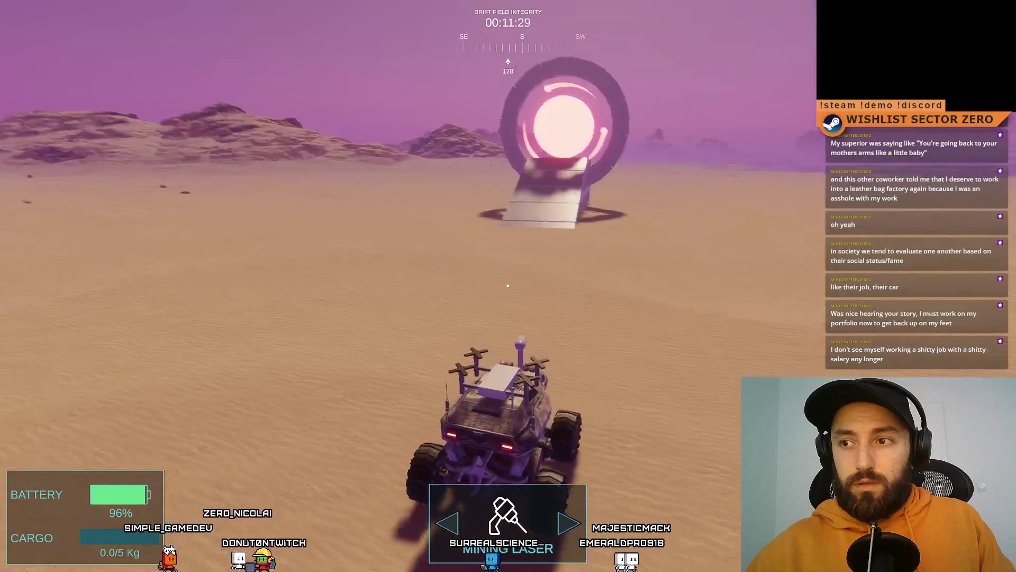
{"action": "key", "text": "a"}
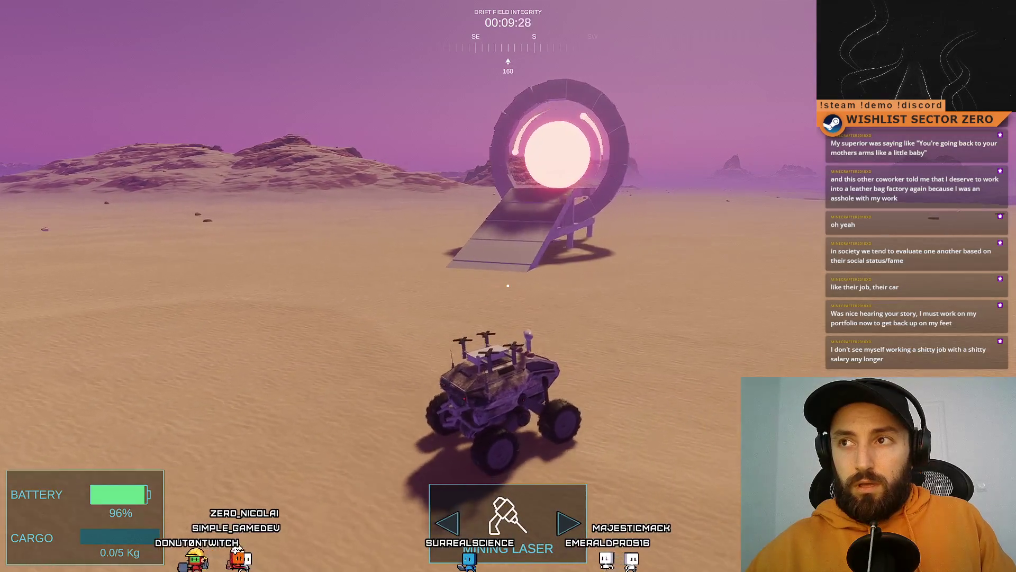
{"action": "key", "text": "a"}
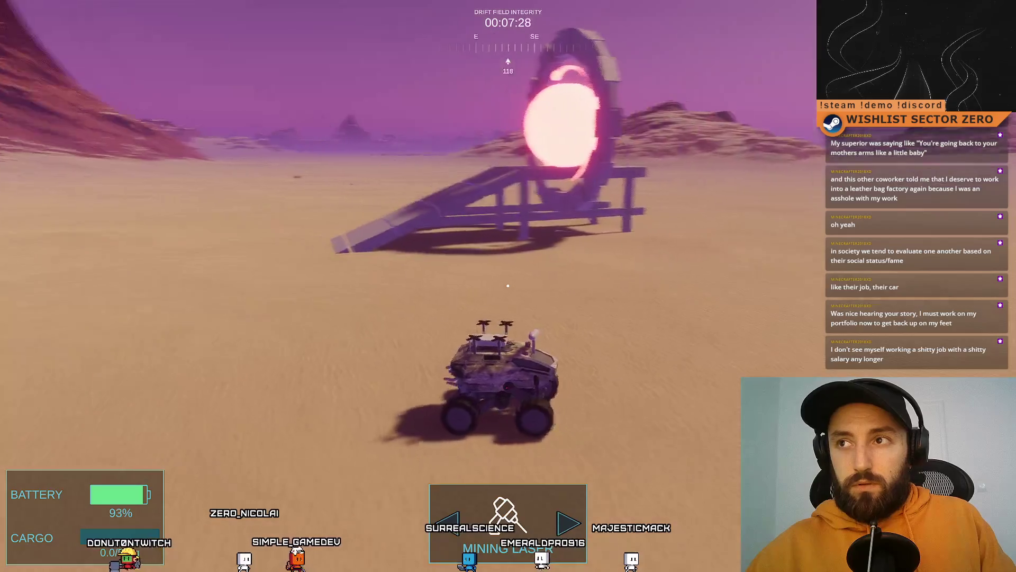
{"action": "key", "text": "a"}
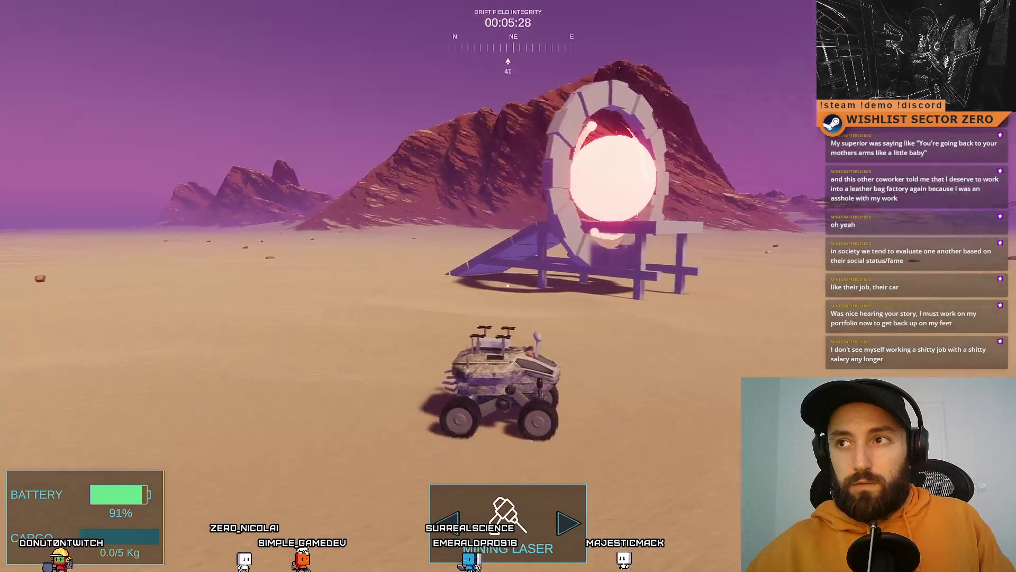
{"action": "key", "text": "a"}
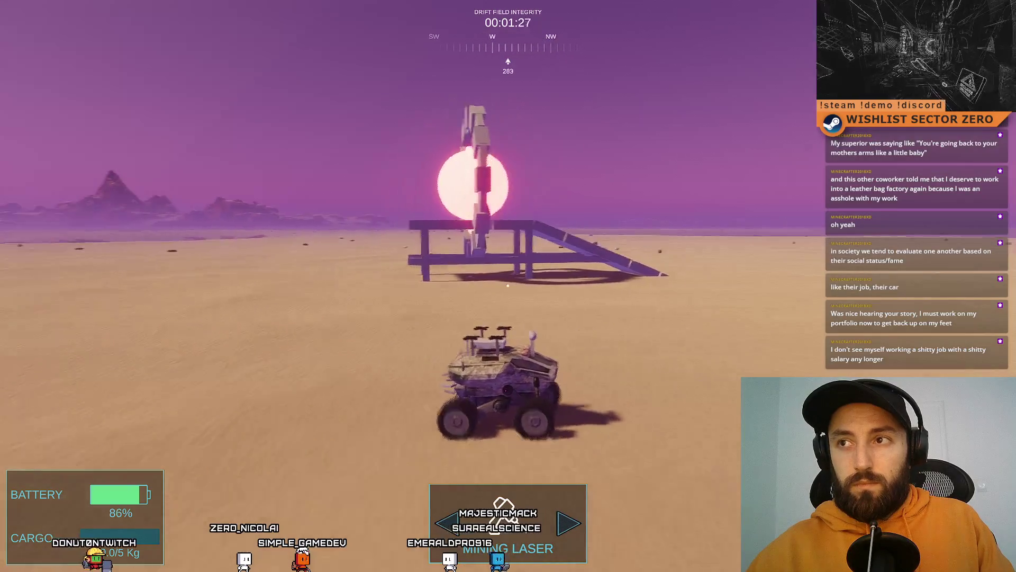
{"action": "key", "text": "a"}
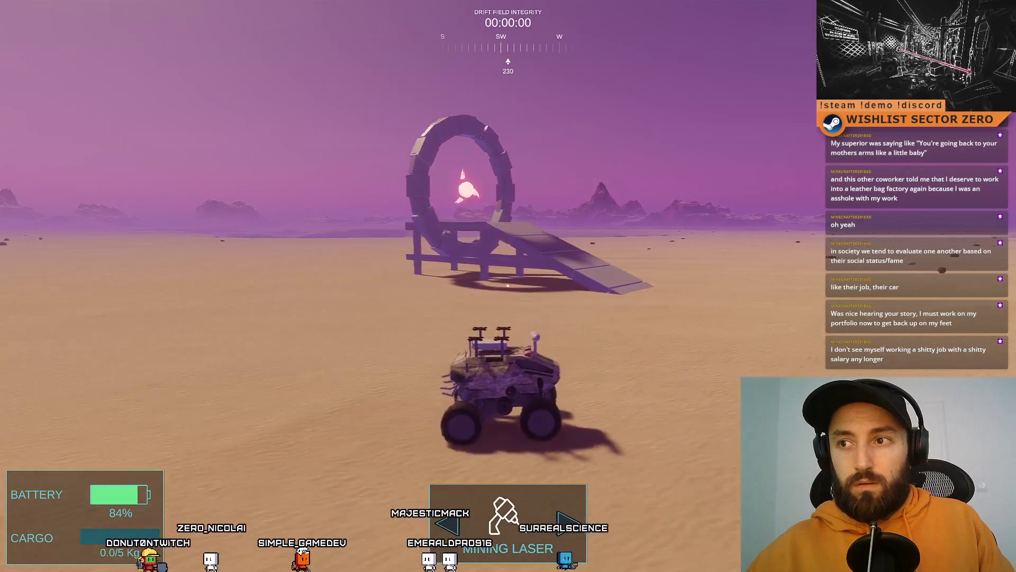
{"action": "key", "text": "a"}
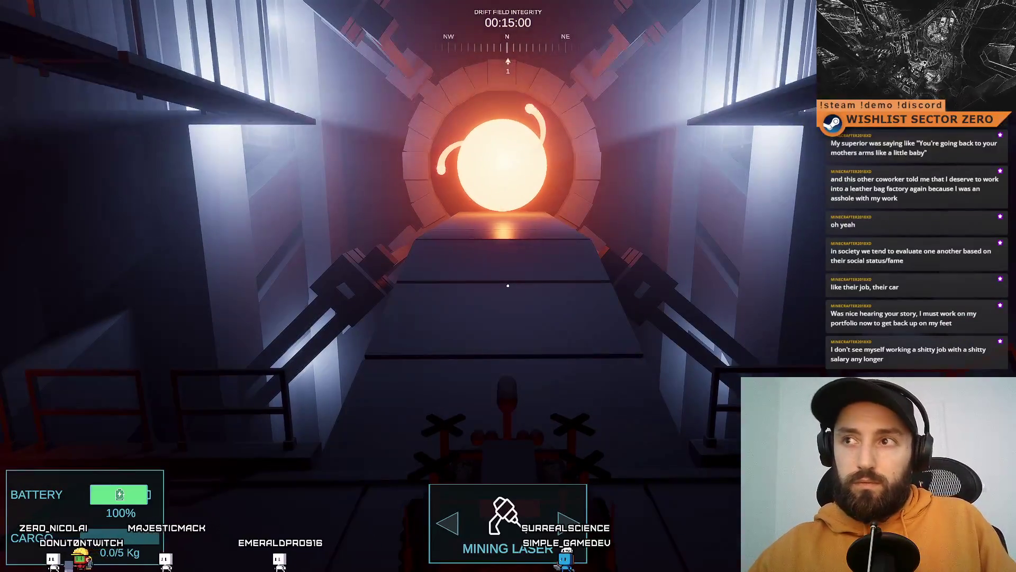
{"action": "key", "text": "F11"}
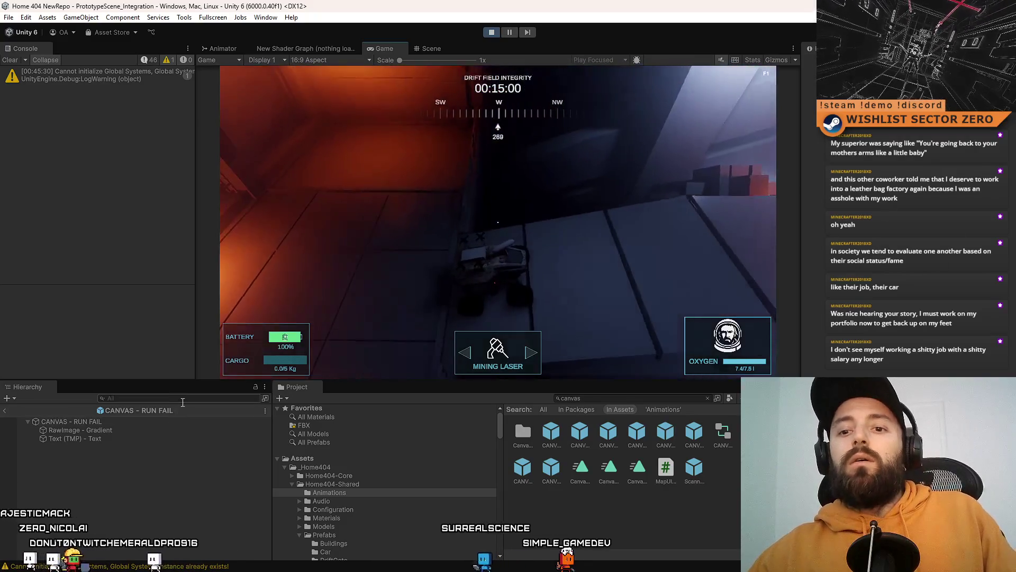
Open the CANVAS - RUN FAIL prefab in the Scene view and select its root object
{"action": "left_click", "coordinate": [184, 401]}
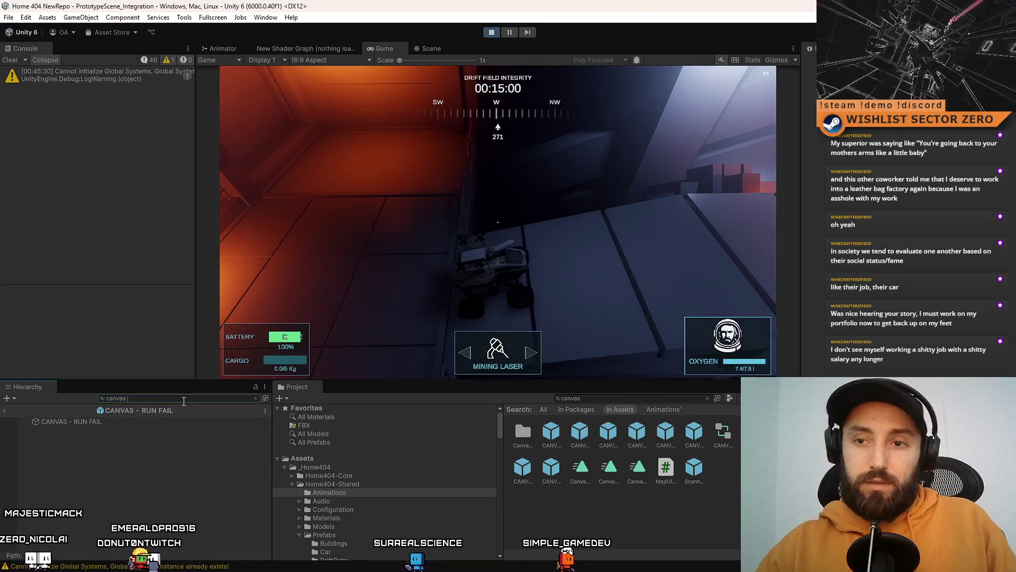
{"action": "left_click", "coordinate": [214, 61]}
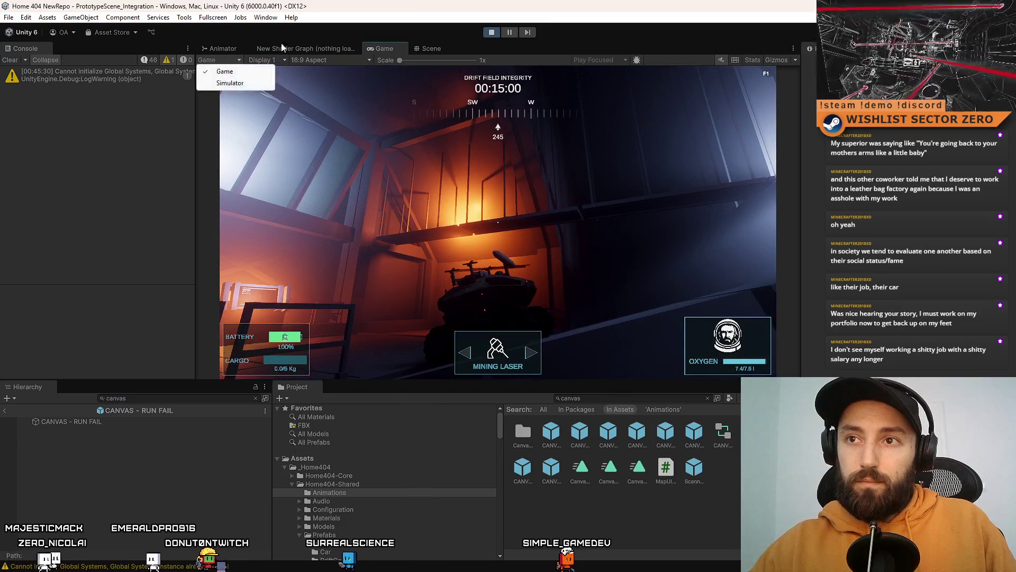
{"action": "left_click", "coordinate": [432, 48]}
{"action": "left_click", "coordinate": [256, 398]}
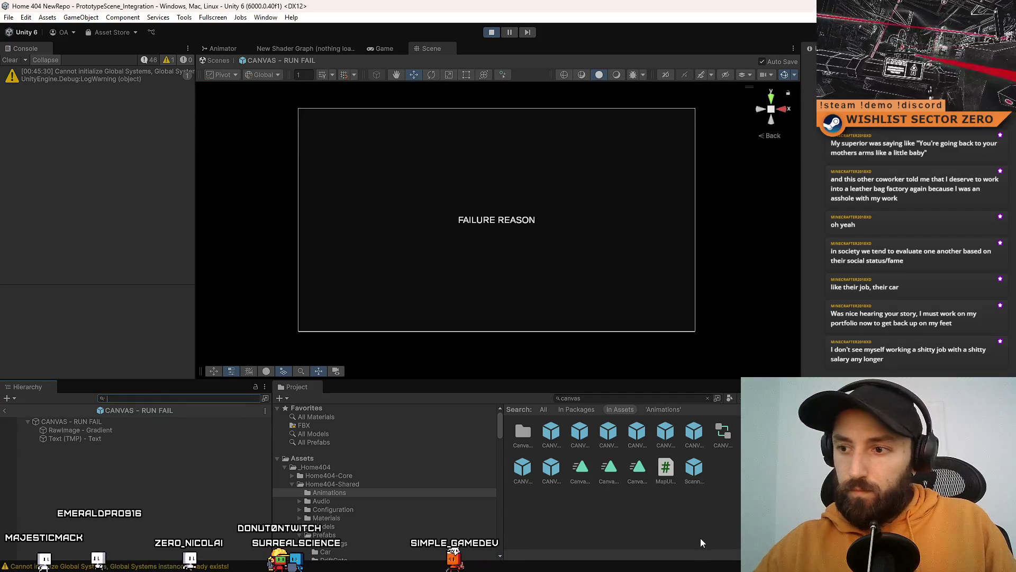
{"action": "scroll", "coordinate": [700, 537], "scroll_direction": "down", "scroll_amount": 3, "text": "ctrl"}
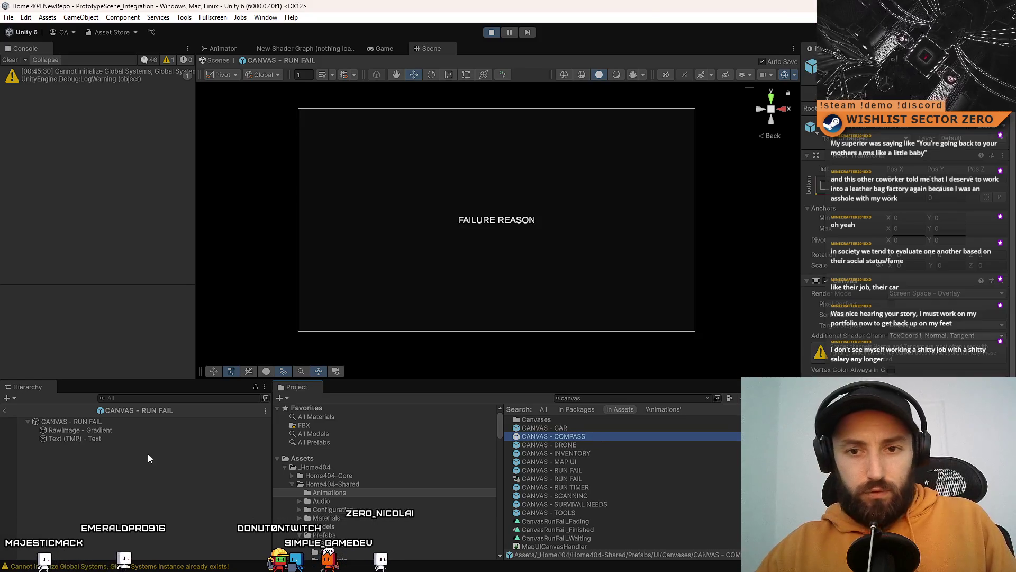
{"action": "left_click", "coordinate": [150, 422]}
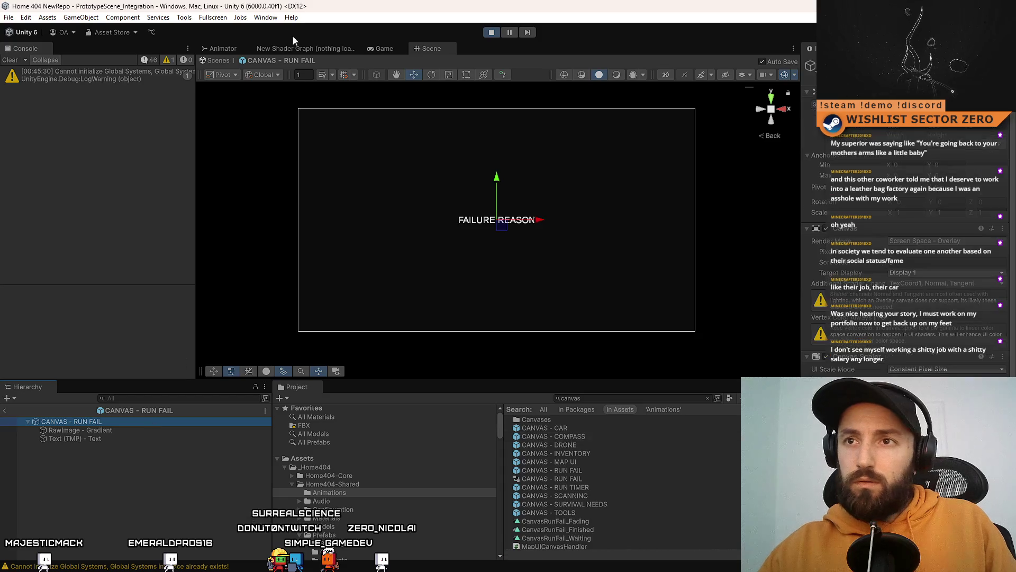
Back in the main scene, locate the CANVAS - RUN FAIL(Clone) in the Hierarchy, then stop play mode
{"action": "left_click", "coordinate": [212, 61]}
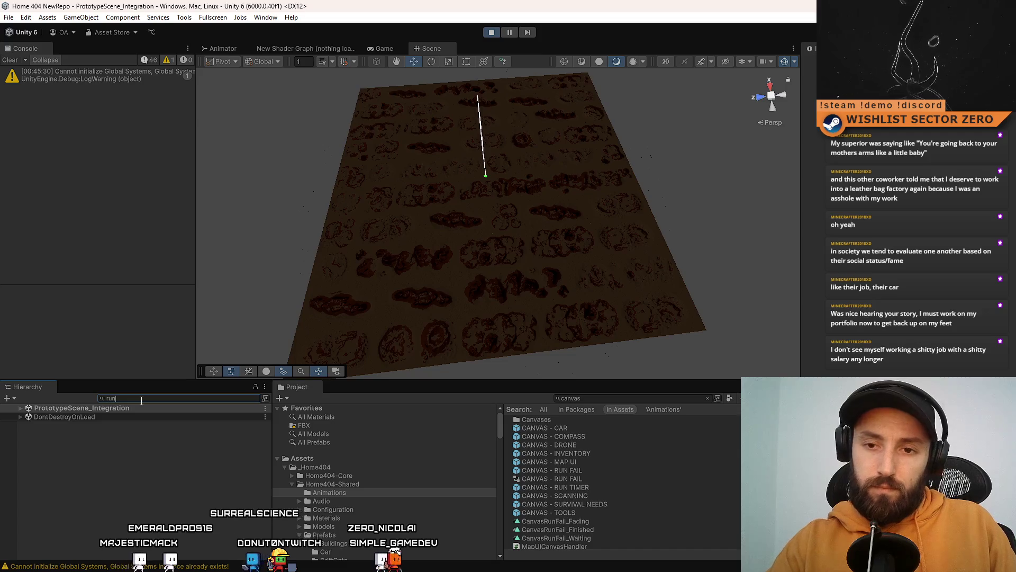
{"action": "left_click", "coordinate": [134, 417]}
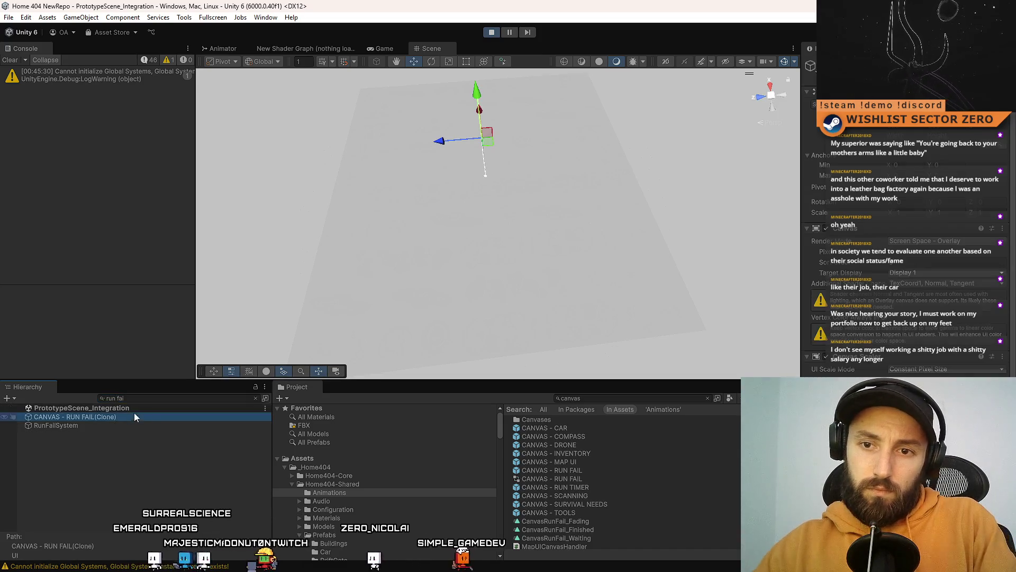
{"action": "left_click", "coordinate": [256, 398]}
{"action": "left_click", "coordinate": [375, 48]}
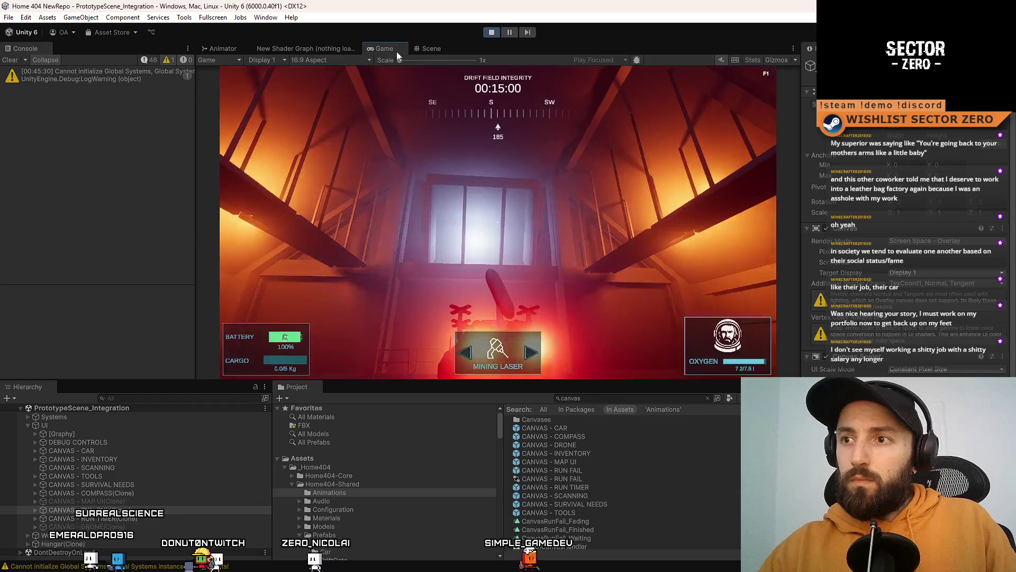
{"action": "scroll", "coordinate": [834, 234], "scroll_direction": "down", "scroll_amount": 3}
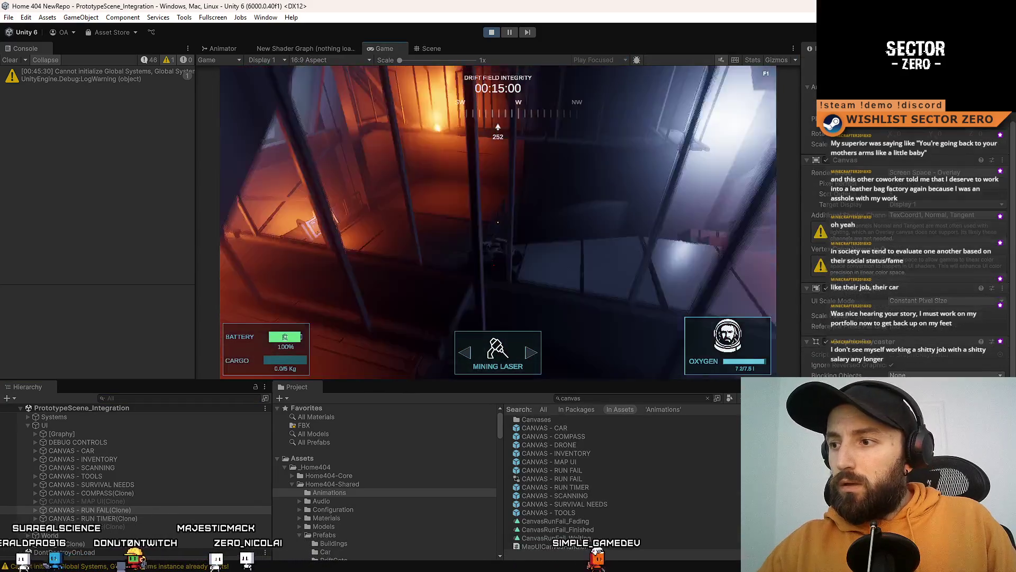
{"action": "scroll", "coordinate": [847, 374], "scroll_direction": "up", "scroll_amount": 3}
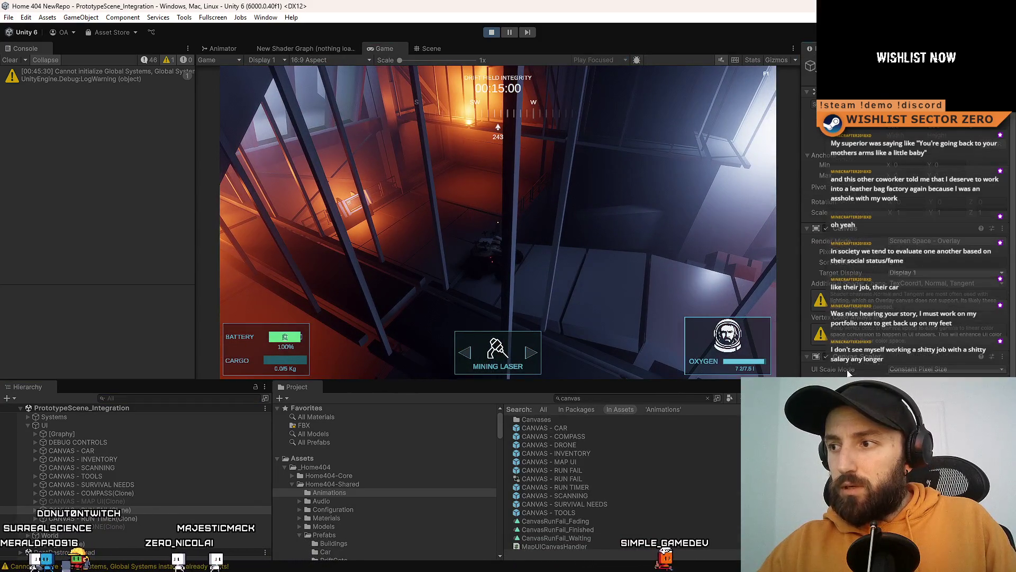
{"action": "left_click", "coordinate": [493, 33]}
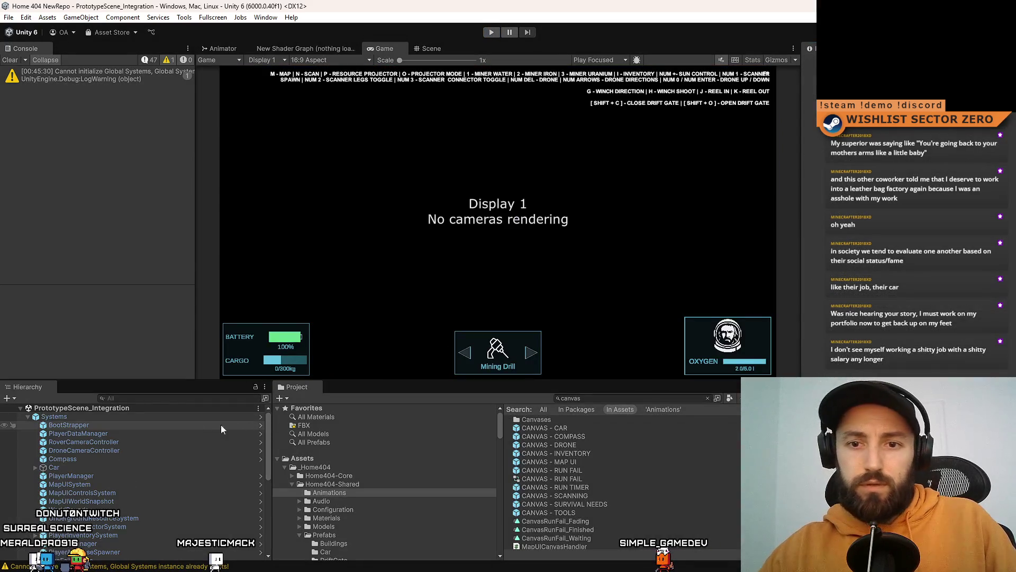
Browse the CANVAS - RUN FAIL and run timer canvas prefabs, then start play mode
{"action": "left_click", "coordinate": [612, 473]}
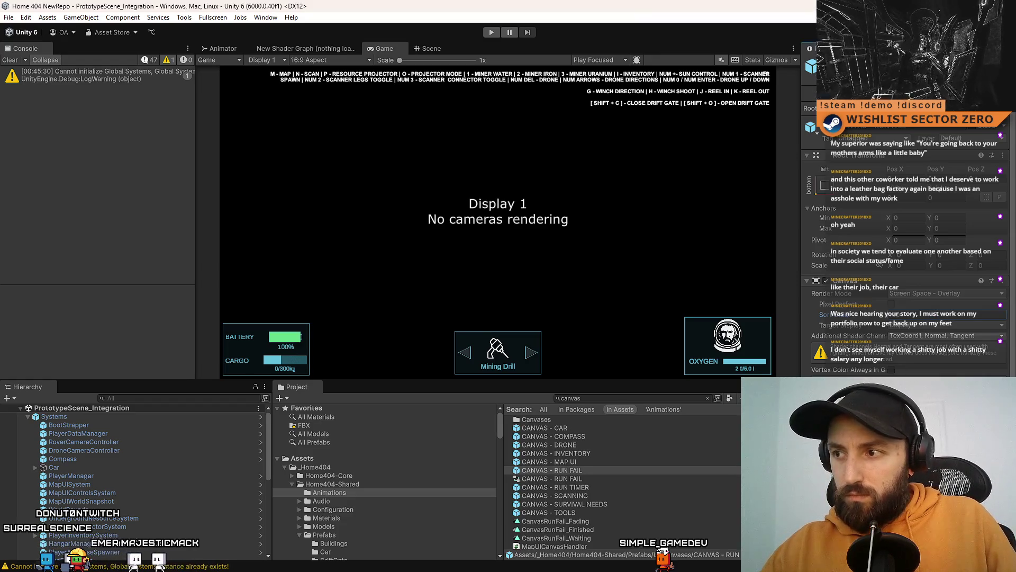
{"action": "left_click", "coordinate": [594, 462]}
{"action": "key", "text": "Up"}
{"action": "key", "text": "Up"}
{"action": "key", "text": "Up"}
{"action": "key", "text": "Up"}
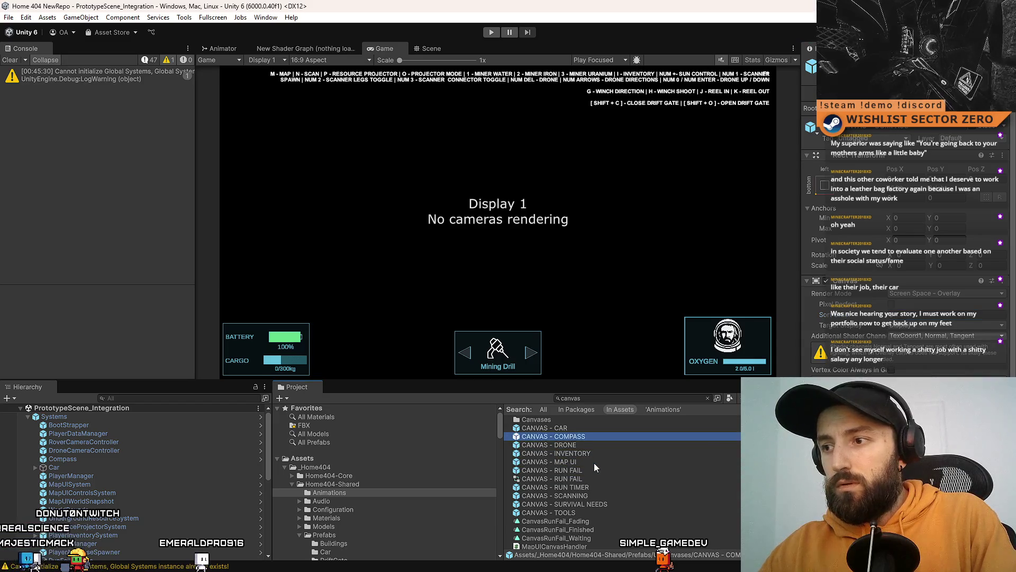
{"action": "key", "text": "Down"}
{"action": "key", "text": "Down"}
{"action": "key", "text": "Down"}
{"action": "key", "text": "Up"}
{"action": "key", "text": "Up"}
{"action": "key", "text": "Up"}
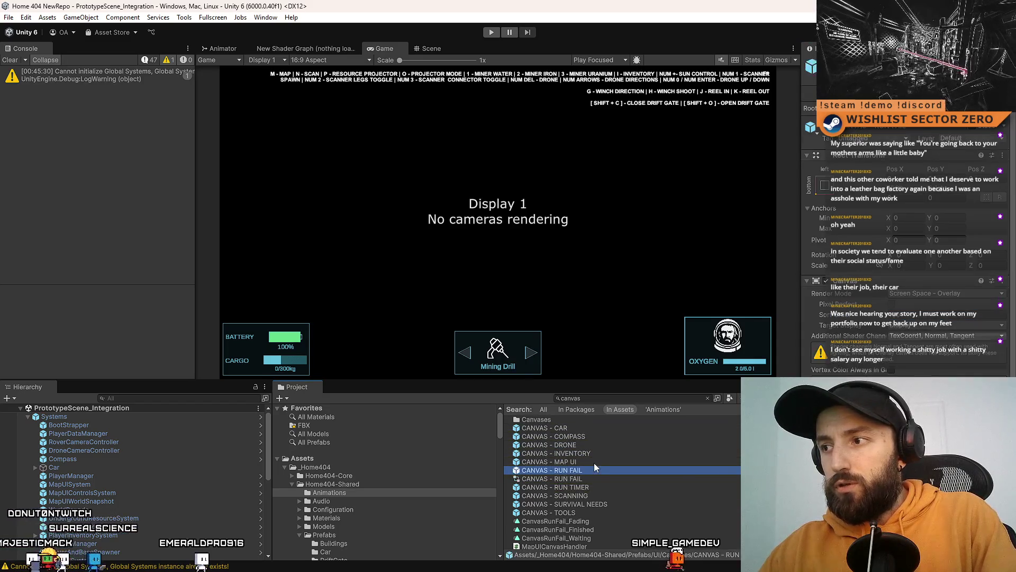
{"action": "key", "text": "Down"}
{"action": "key", "text": "Down"}
{"action": "key", "text": "Down"}
{"action": "key", "text": "Down"}
{"action": "key", "text": "Down"}
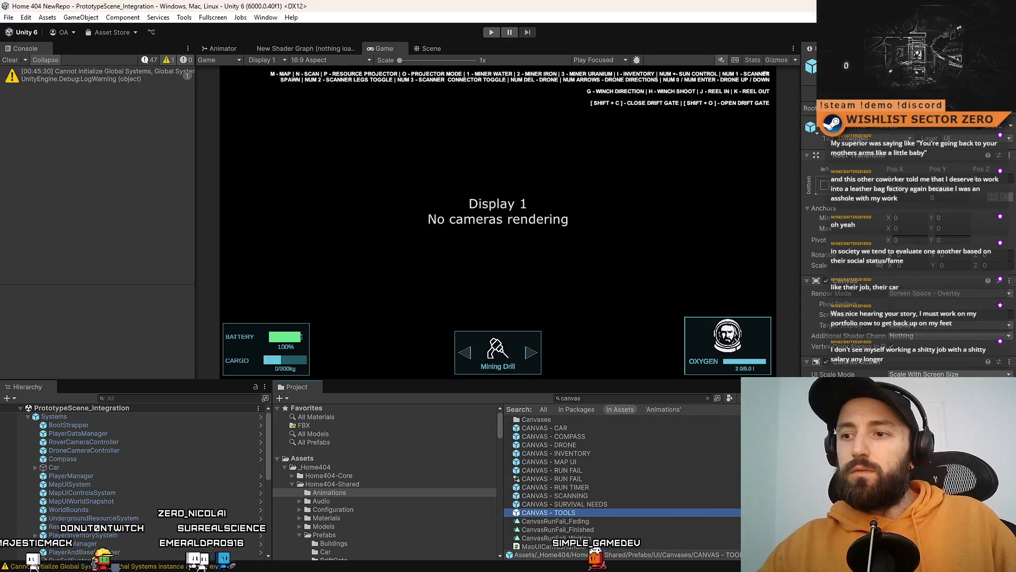
{"action": "left_click", "coordinate": [492, 32]}
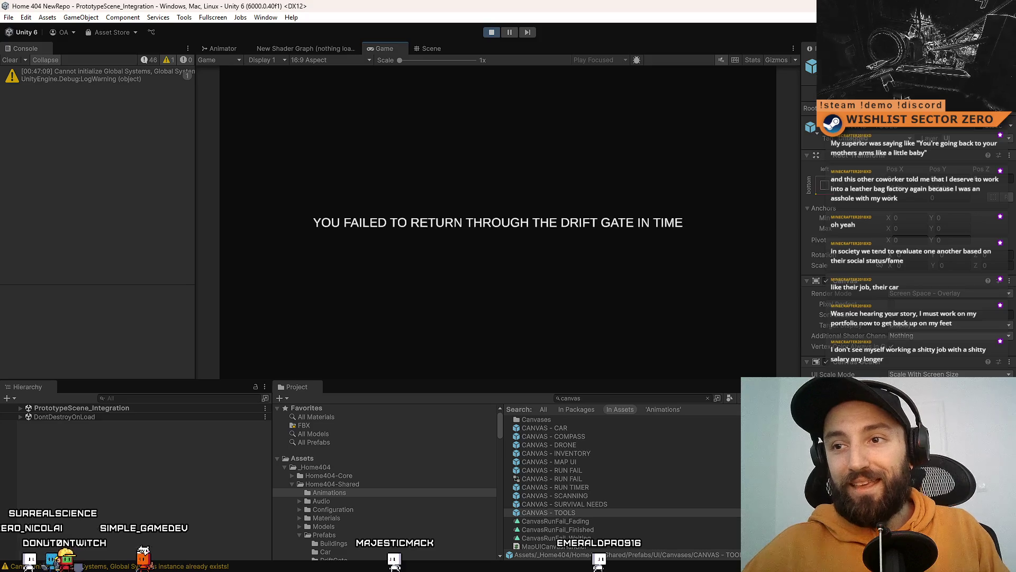
Let the timer expire to show 'YOU FAILED TO RETURN THROUGH THE DRIFT GATE IN TIME', toggling fullscreen
{"action": "key", "text": "F10"}
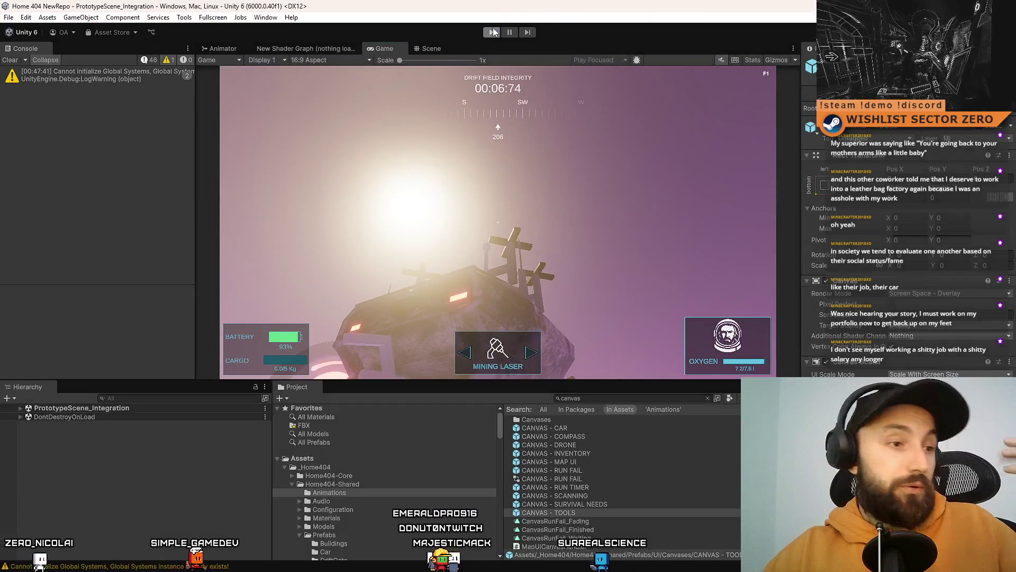
Stop play mode and select the IRunFailSystem and RunFailSystem scripts in Assets
{"action": "left_click", "coordinate": [492, 32]}
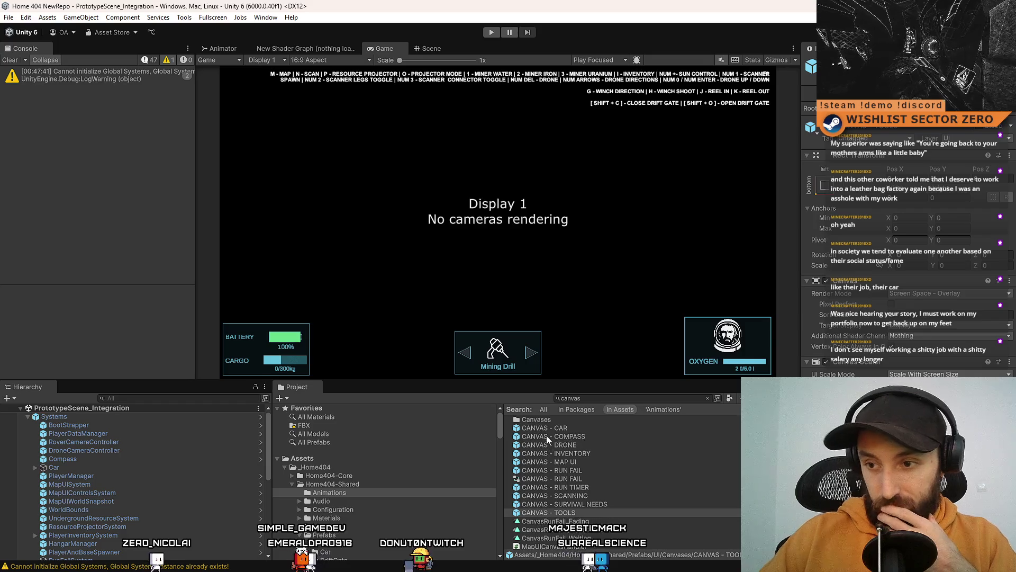
{"action": "left_click", "coordinate": [364, 459]}
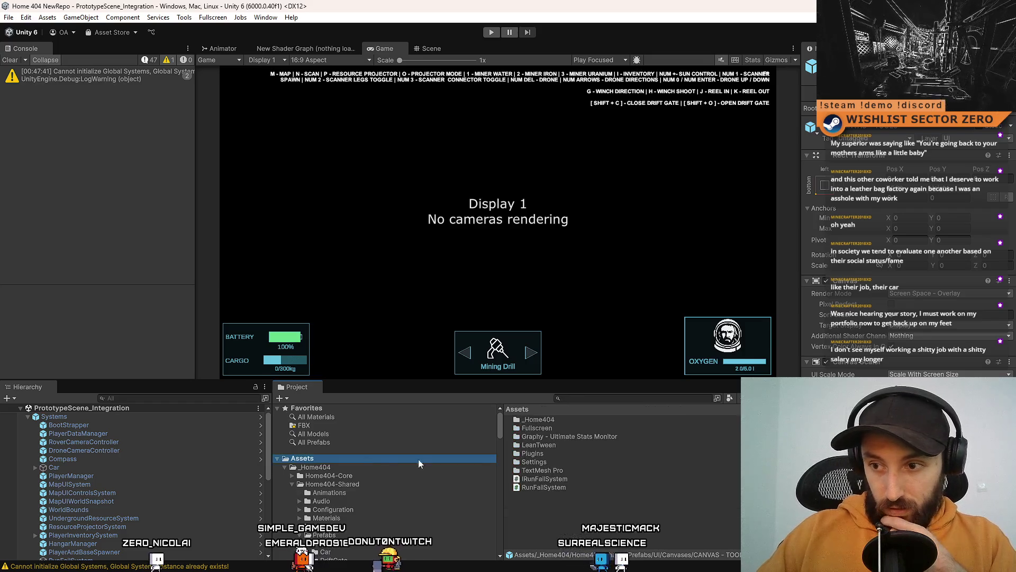
{"action": "left_click", "coordinate": [590, 478]}
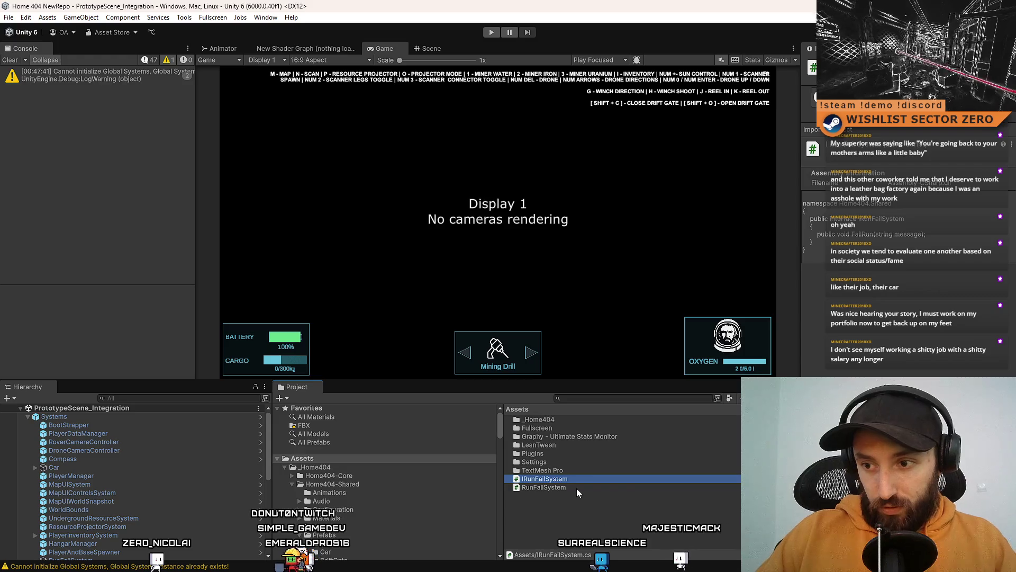
{"action": "left_click", "coordinate": [576, 487], "text": "shift"}
{"action": "left_click", "coordinate": [585, 500]}
{"action": "left_click", "coordinate": [578, 477]}
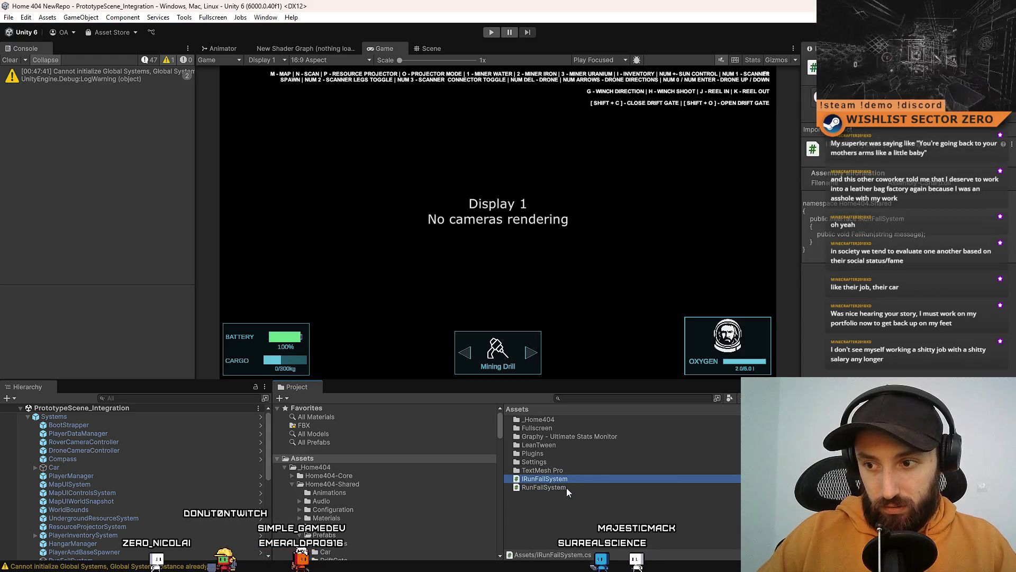
{"action": "left_click", "coordinate": [570, 487], "text": "shift"}
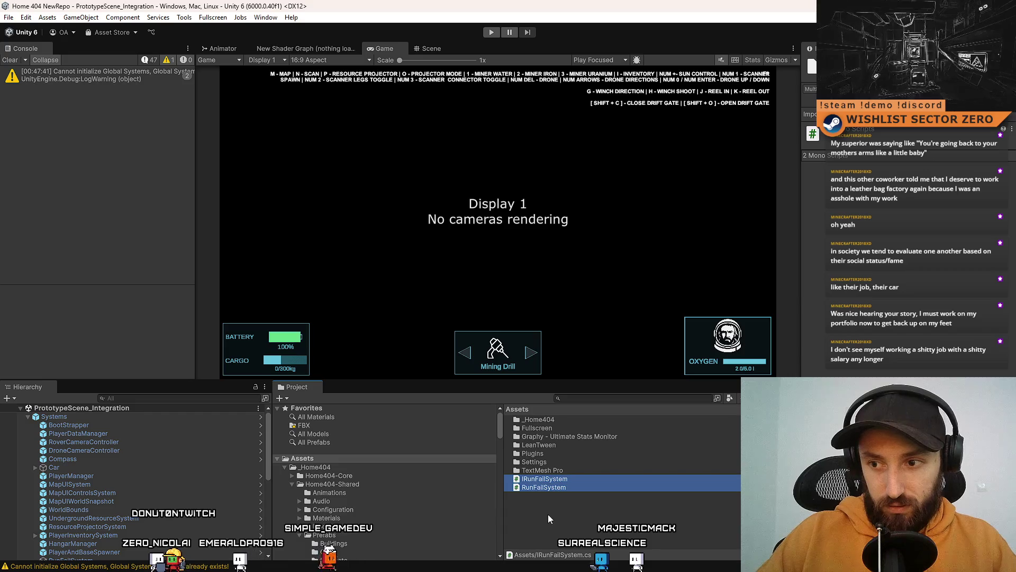
Navigate to the Home404-Shared/Scripts/component folder in the Project window
{"action": "scroll", "coordinate": [386, 506], "scroll_direction": "down", "scroll_amount": 3}
{"action": "scroll", "coordinate": [380, 502], "scroll_direction": "down", "scroll_amount": 2}
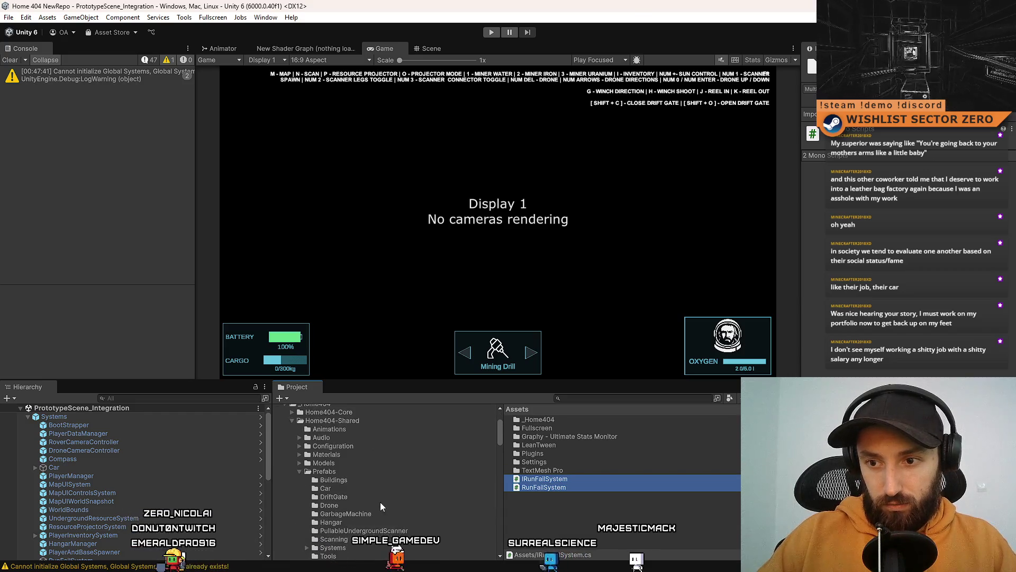
{"action": "scroll", "coordinate": [339, 478], "scroll_direction": "down", "scroll_amount": 3}
{"action": "scroll", "coordinate": [349, 484], "scroll_direction": "down", "scroll_amount": 2}
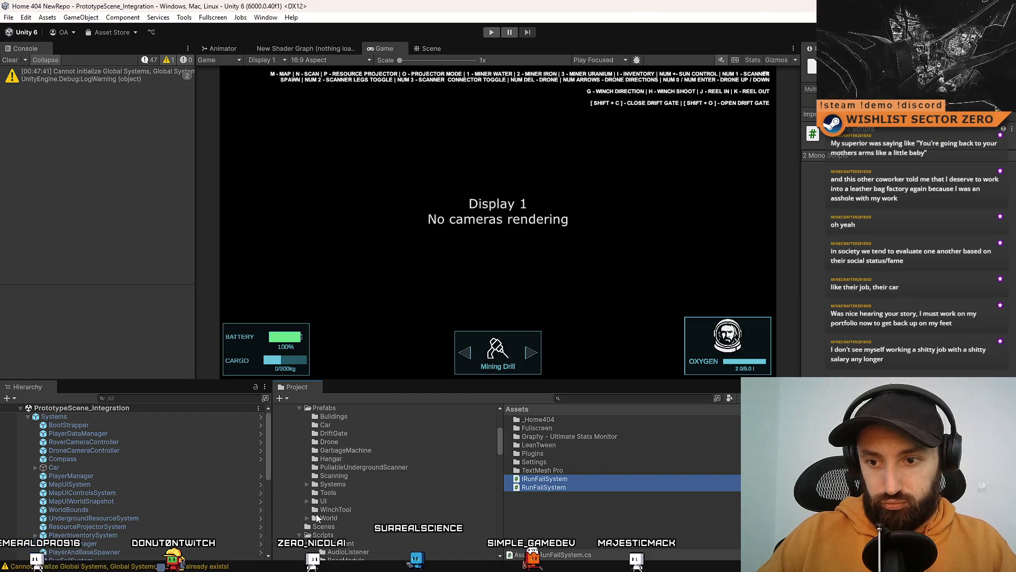
{"action": "left_click", "coordinate": [307, 501]}
{"action": "scroll", "coordinate": [321, 537], "scroll_direction": "down", "scroll_amount": 4}
{"action": "double_click", "coordinate": [345, 471]}
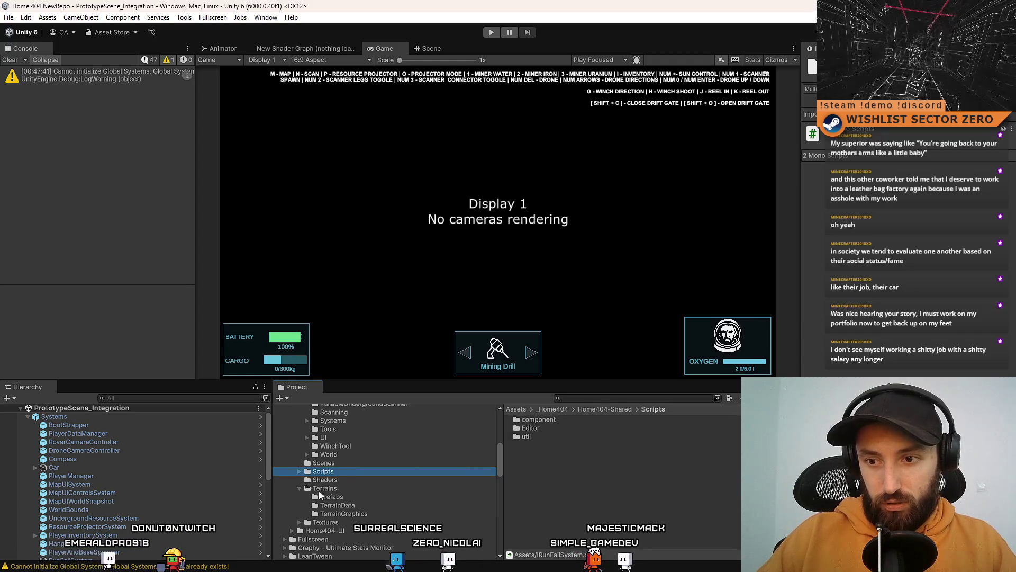
{"action": "double_click", "coordinate": [557, 422]}
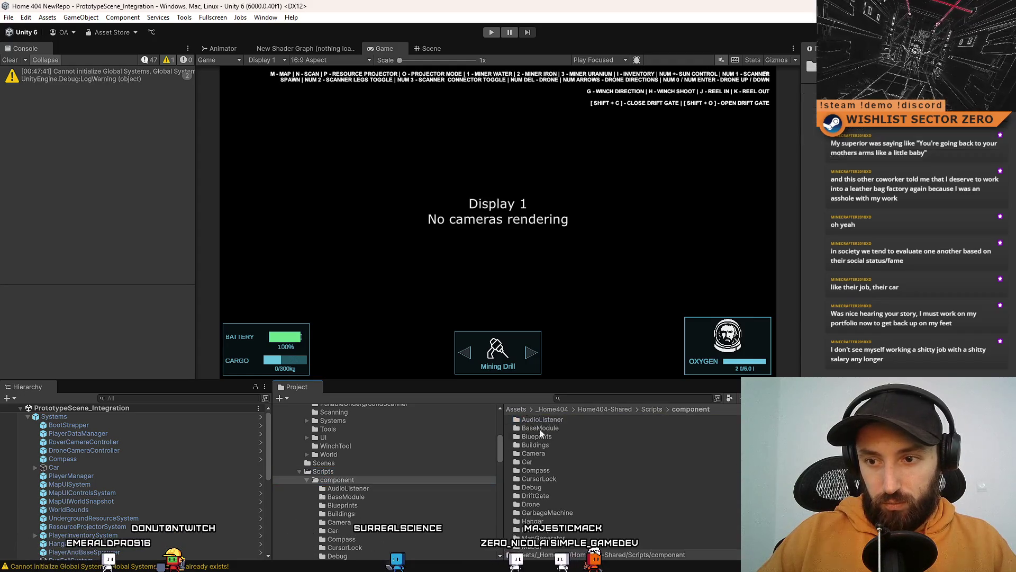
{"action": "scroll", "coordinate": [374, 498], "scroll_direction": "down", "scroll_amount": 3}
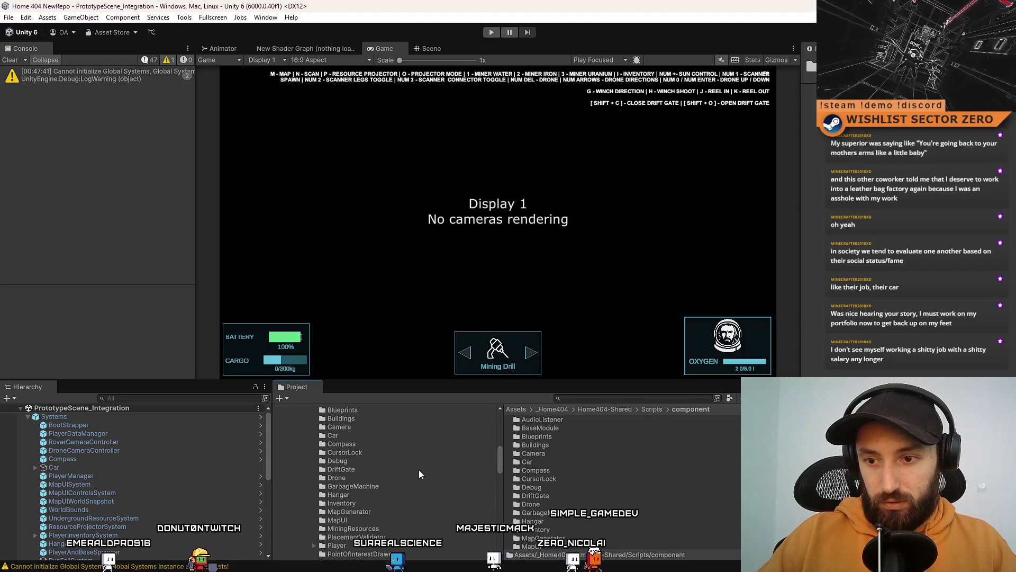
{"action": "scroll", "coordinate": [418, 469], "scroll_direction": "down", "scroll_amount": 5}
{"action": "scroll", "coordinate": [607, 474], "scroll_direction": "down", "scroll_amount": 5}
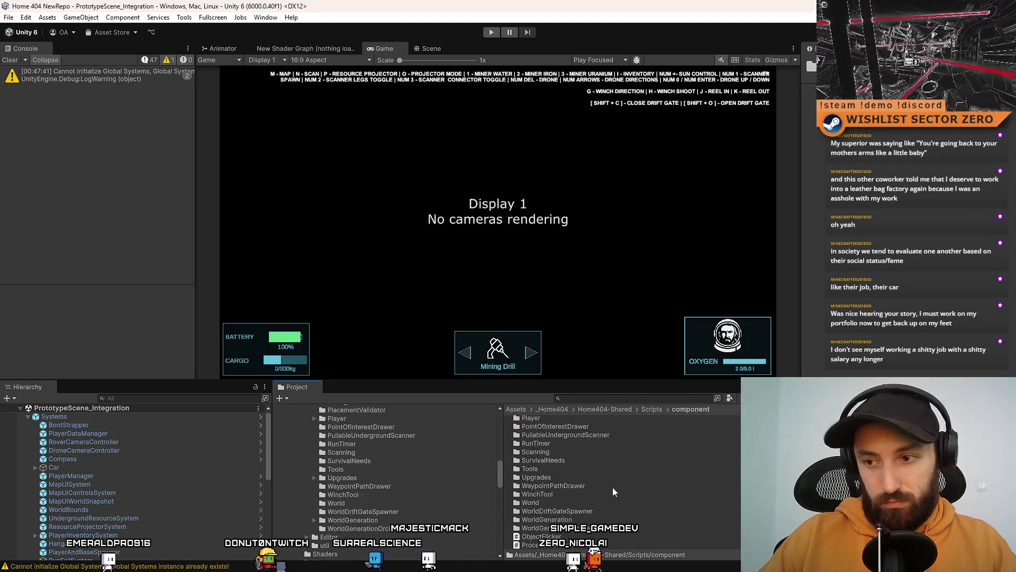
{"action": "scroll", "coordinate": [612, 487], "scroll_direction": "up", "scroll_amount": 3}
Create a folder named RunFailSystem inside the component folder
{"action": "right_click", "coordinate": [568, 530]}
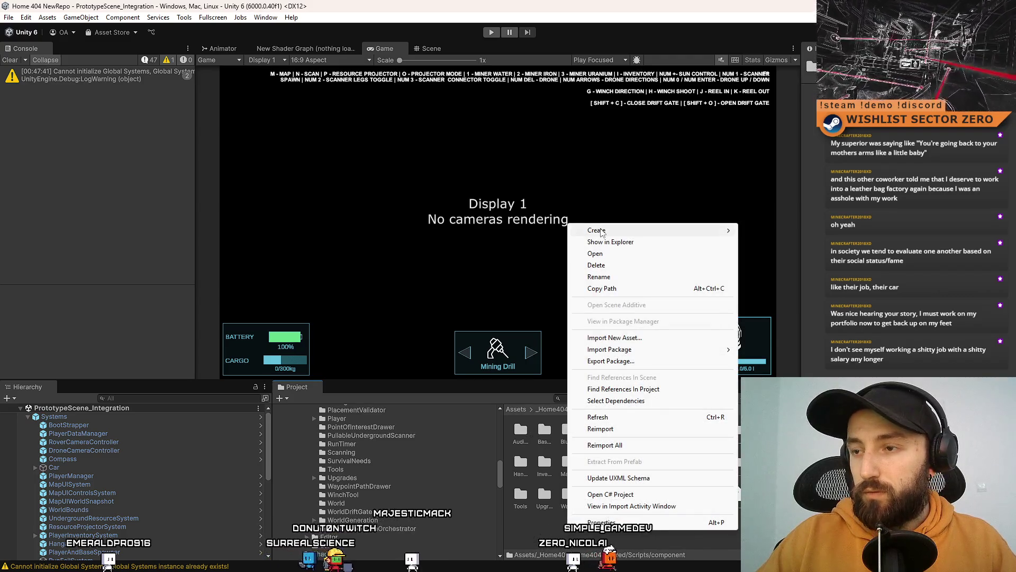
{"action": "mouse_move", "coordinate": [601, 229]}
{"action": "left_click", "coordinate": [762, 231]}
{"action": "type", "text": "I"}
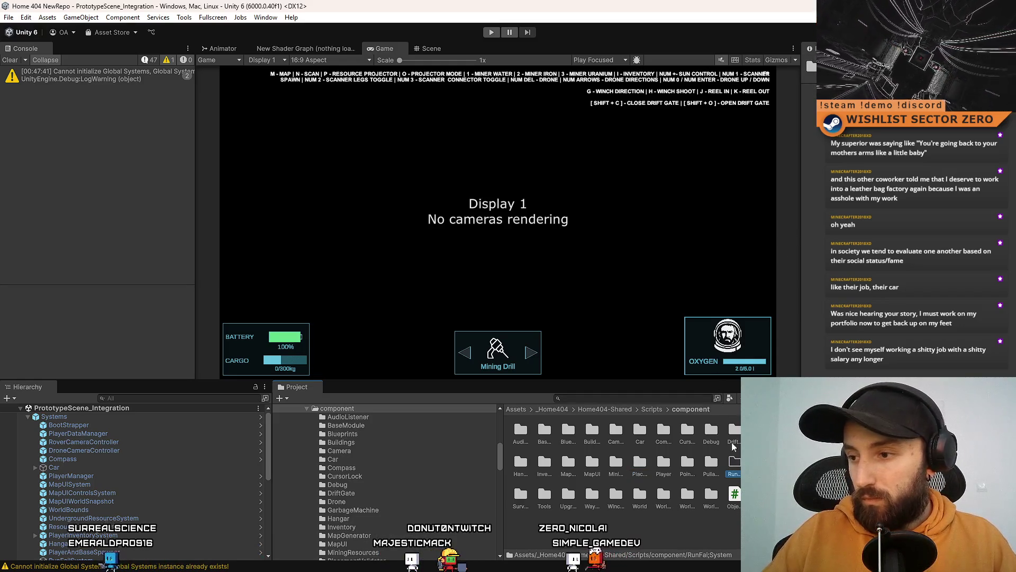
{"action": "double_click", "coordinate": [732, 459]}
{"action": "scroll", "coordinate": [403, 500], "scroll_direction": "up", "scroll_amount": 5}
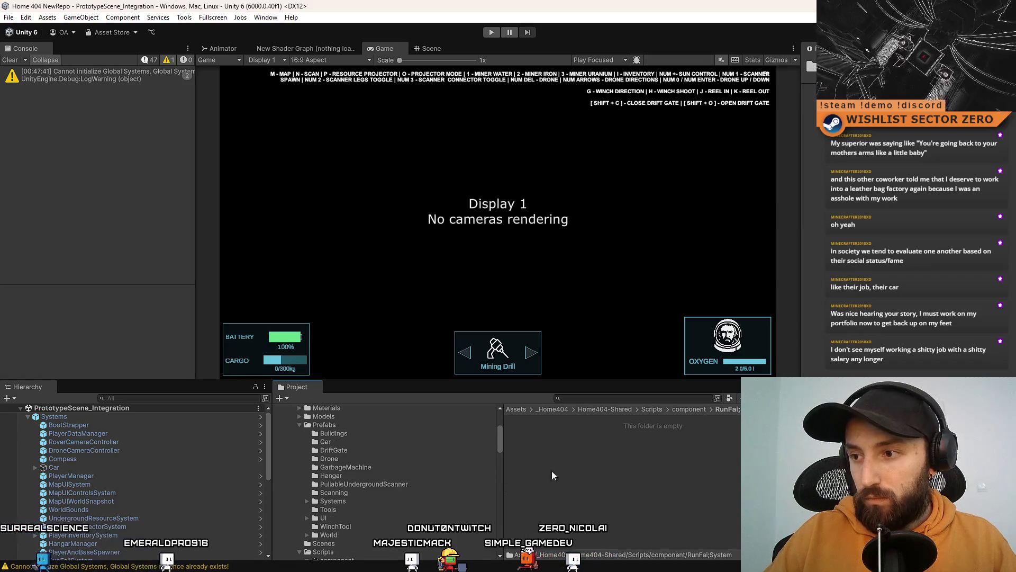
{"action": "scroll", "coordinate": [450, 482], "scroll_direction": "down", "scroll_amount": 8}
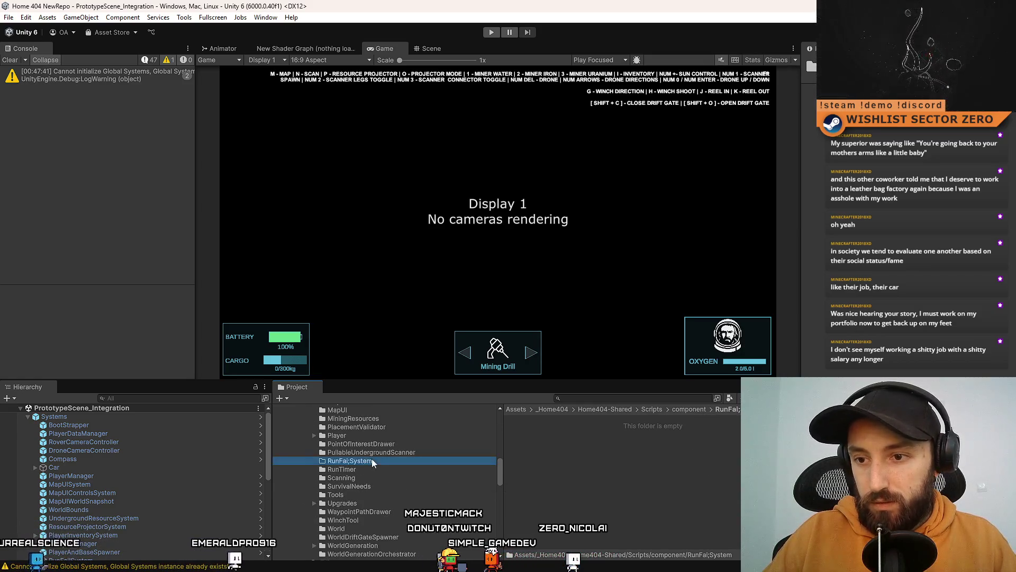
{"action": "left_click", "coordinate": [350, 462]}
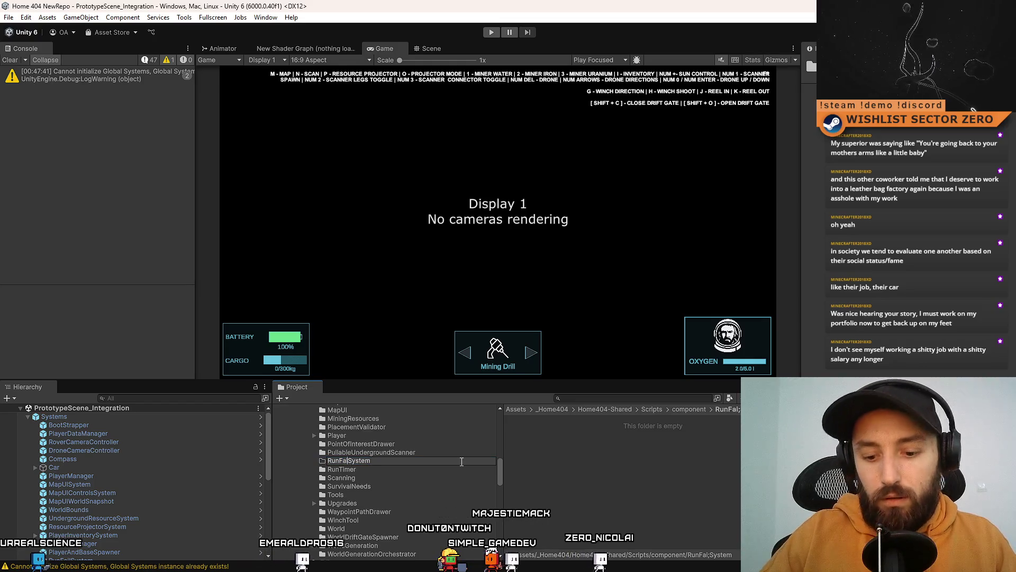
{"action": "type", "text": "l"}
{"action": "key", "text": "Return"}
{"action": "scroll", "coordinate": [359, 471], "scroll_direction": "up", "scroll_amount": 10}
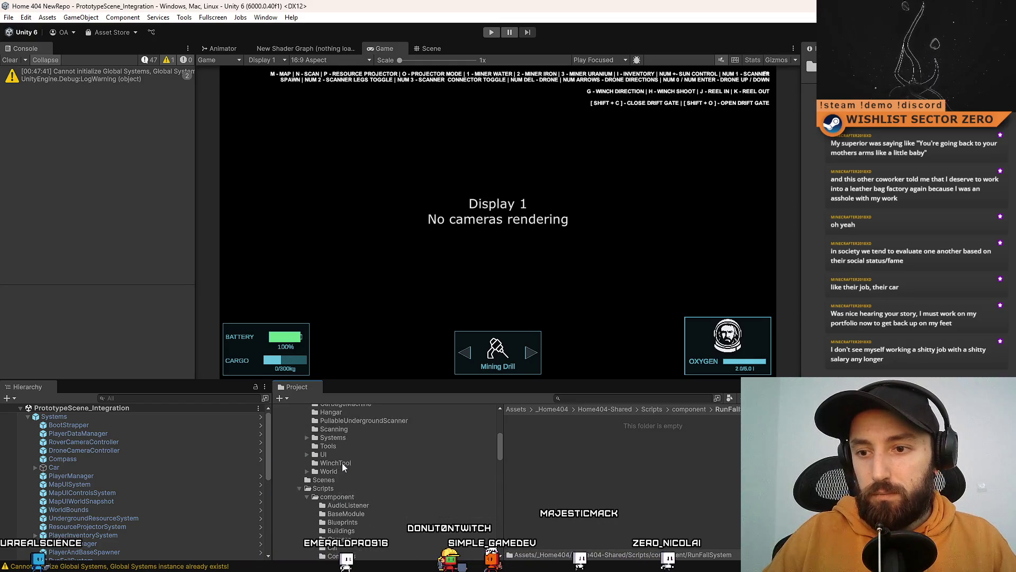
Drag IRunFailSystem and RunFailSystem from Assets into the new folder and let scripts reload
{"action": "left_click", "coordinate": [316, 408]}
{"action": "scroll", "coordinate": [376, 469], "scroll_direction": "down", "scroll_amount": 5}
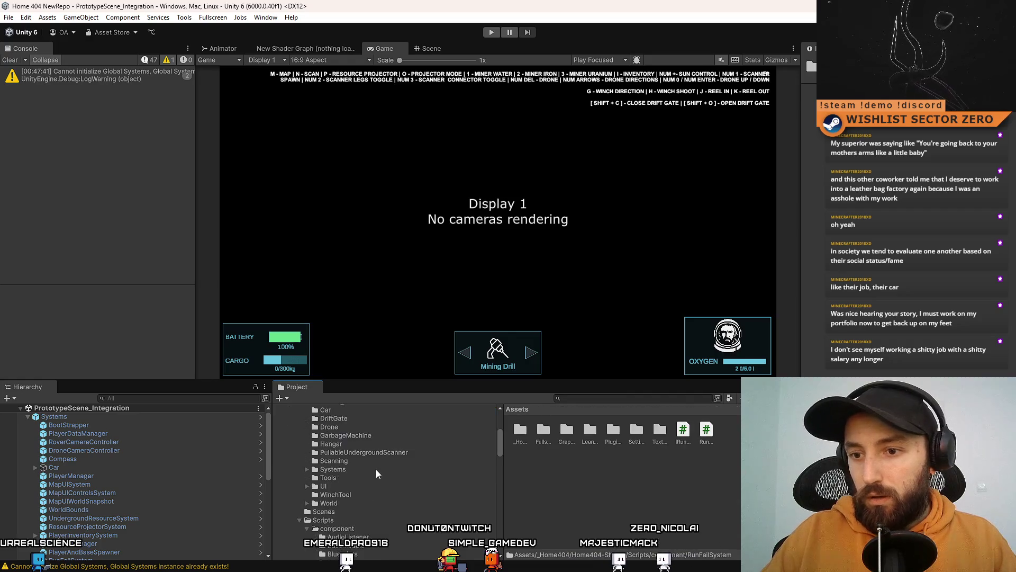
{"action": "scroll", "coordinate": [375, 469], "scroll_direction": "down", "scroll_amount": 5}
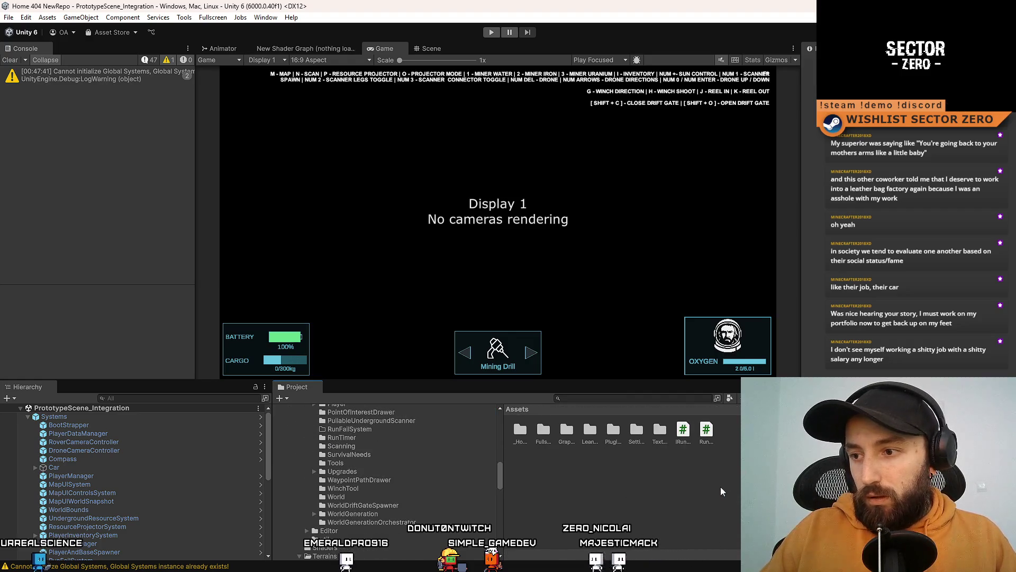
{"action": "left_click", "coordinate": [706, 431]}
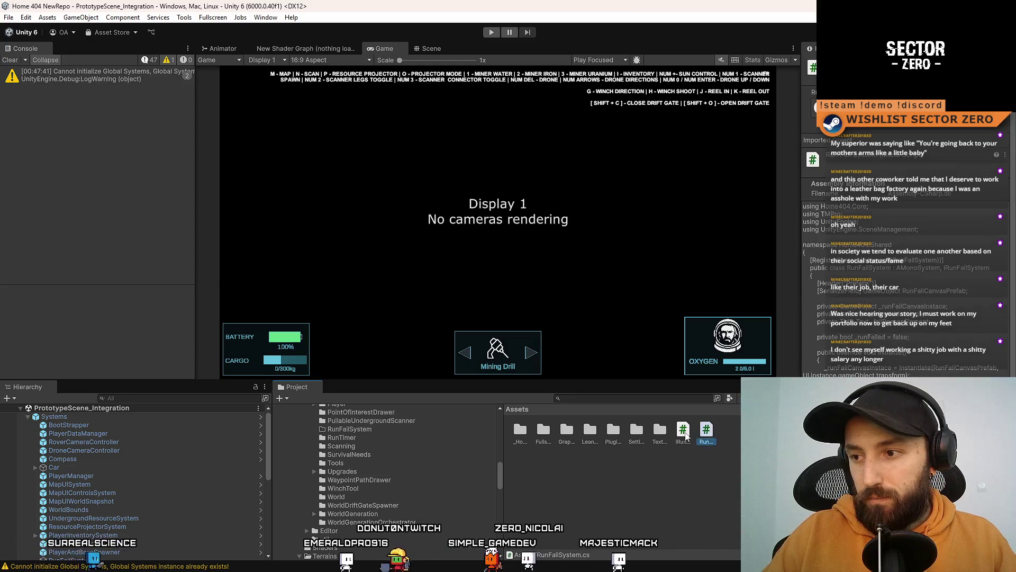
{"action": "left_click", "coordinate": [683, 432], "text": "shift"}
{"action": "mouse_move", "coordinate": [682, 431]}
{"action": "left_mouse_down"}
{"action": "mouse_move", "coordinate": [395, 439]}
{"action": "mouse_move", "coordinate": [357, 430]}
{"action": "left_mouse_up"}
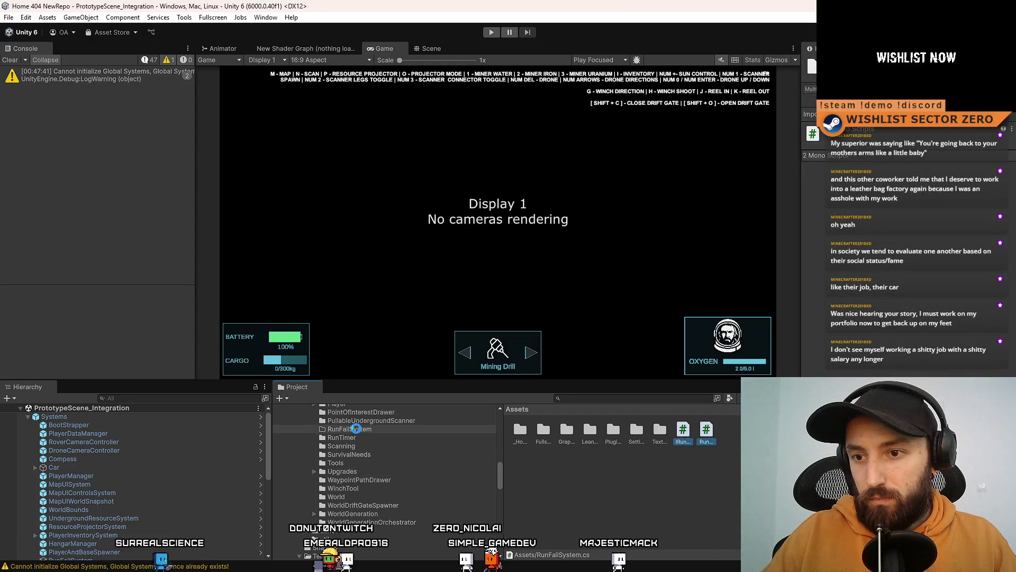
{"action": "key", "text": "alt+Tab"}
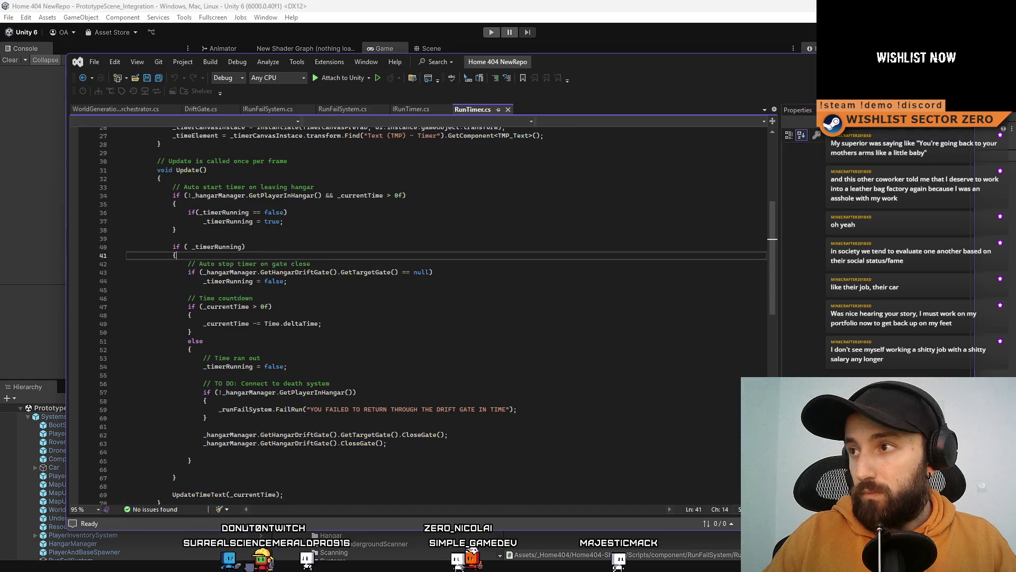
{"action": "key", "text": "alt+Tab"}
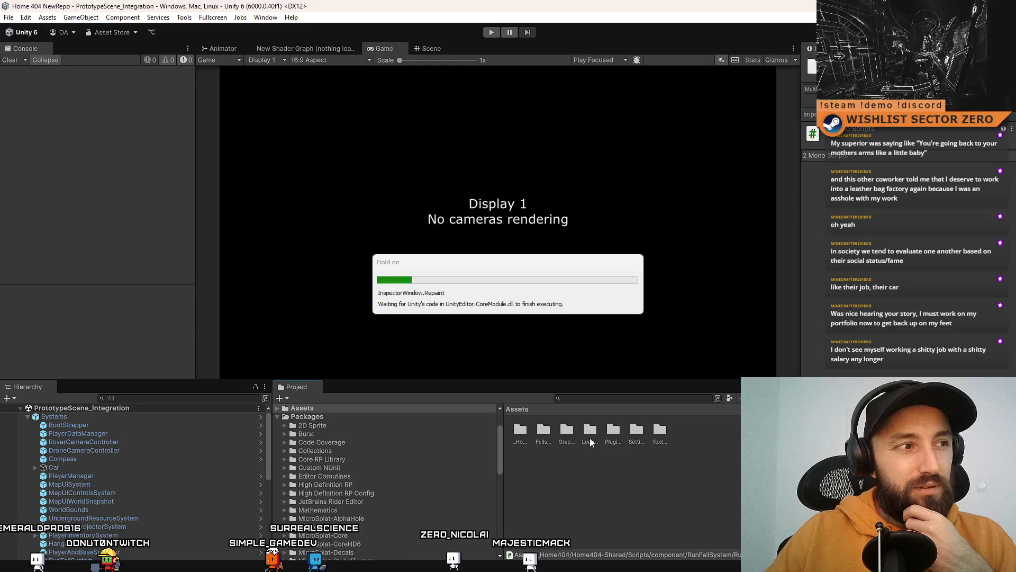
Select the Assets root folder and search the Project for 'run fail'
{"action": "left_click", "coordinate": [585, 488]}
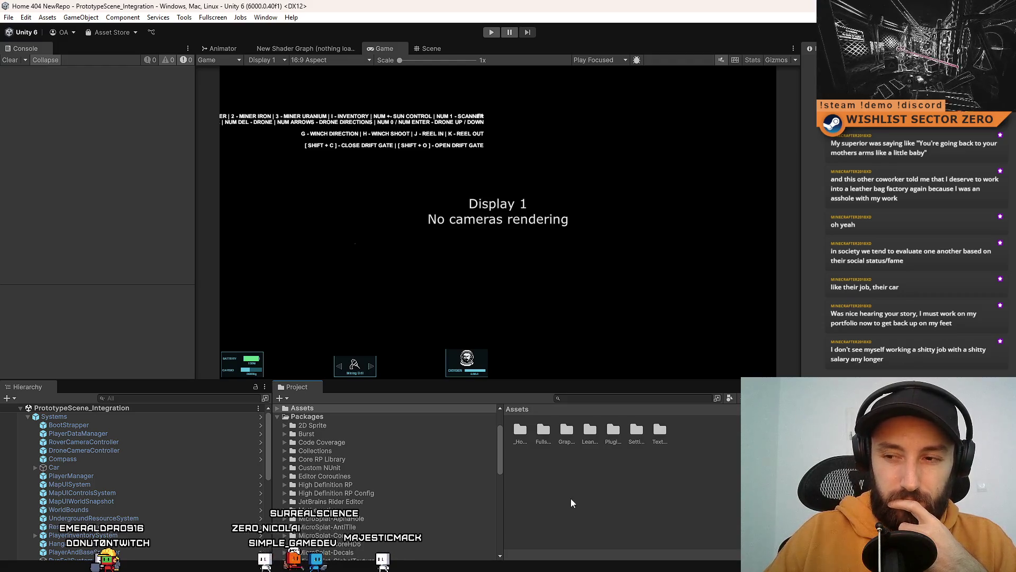
{"action": "scroll", "coordinate": [498, 455], "scroll_direction": "up", "scroll_amount": 3}
{"action": "scroll", "coordinate": [503, 450], "scroll_direction": "down", "scroll_amount": 2}
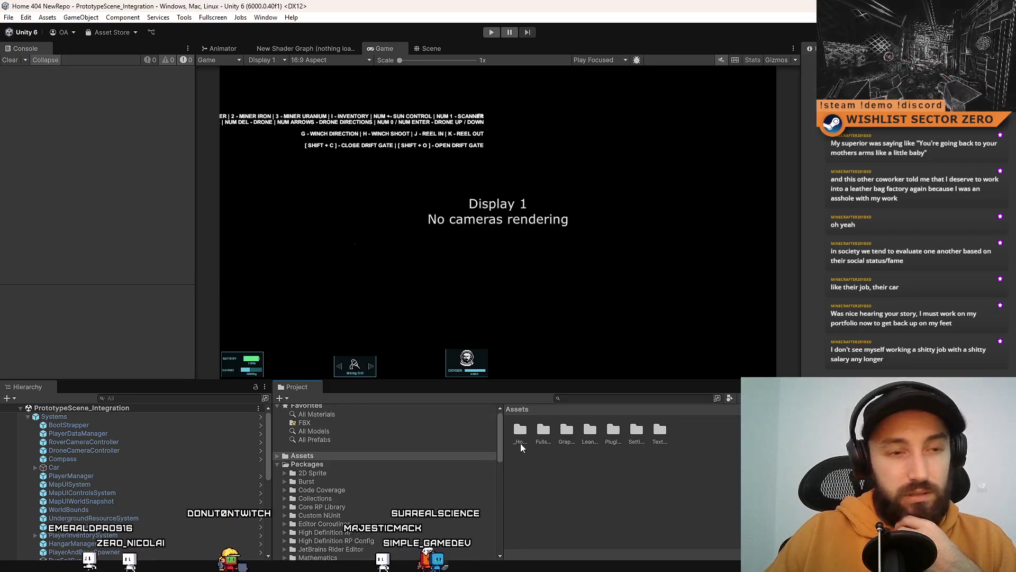
{"action": "left_click", "coordinate": [355, 460]}
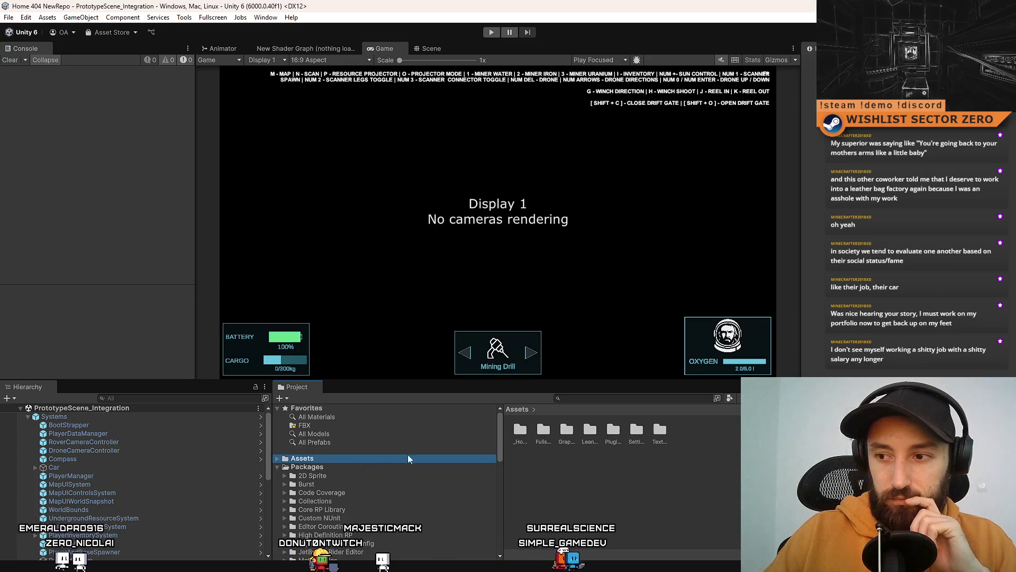
{"action": "left_click", "coordinate": [585, 399]}
{"action": "type", "text": "run fall"}
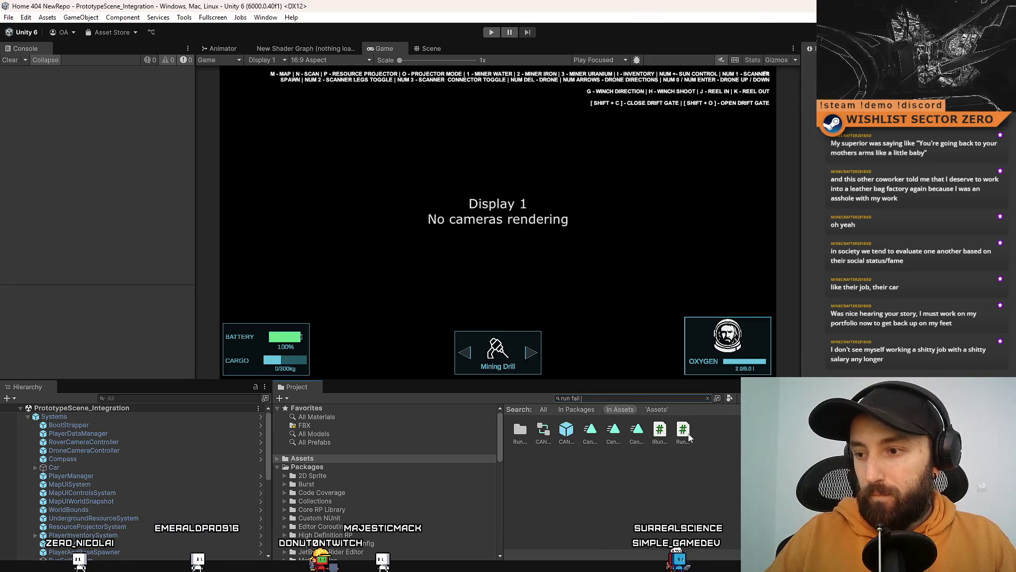
Open RunFailSystem.cs in Visual Studio and close all other code tabs
{"action": "left_click", "coordinate": [683, 431]}
{"action": "double_click", "coordinate": [684, 431]}
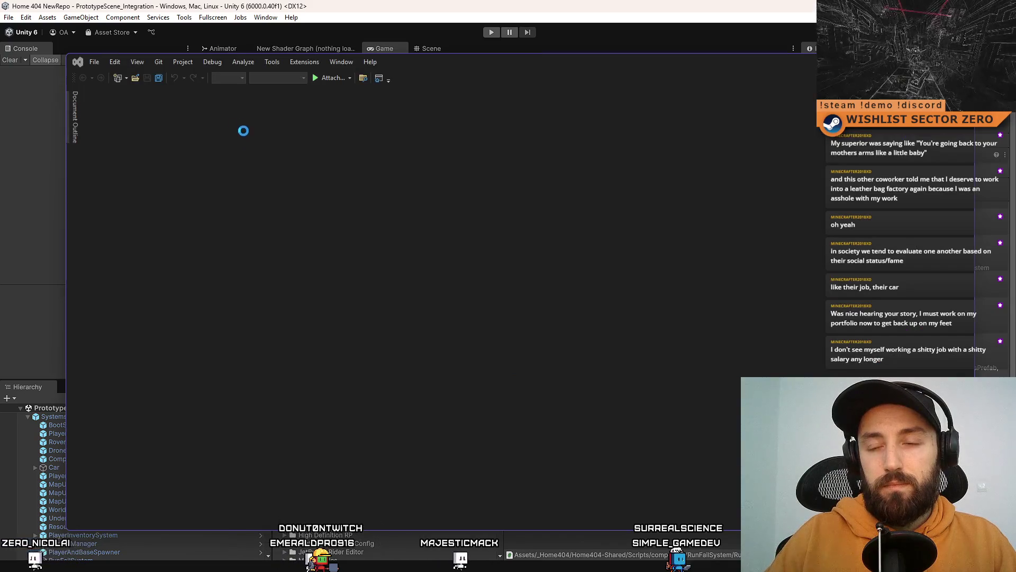
{"action": "right_click", "coordinate": [110, 109]}
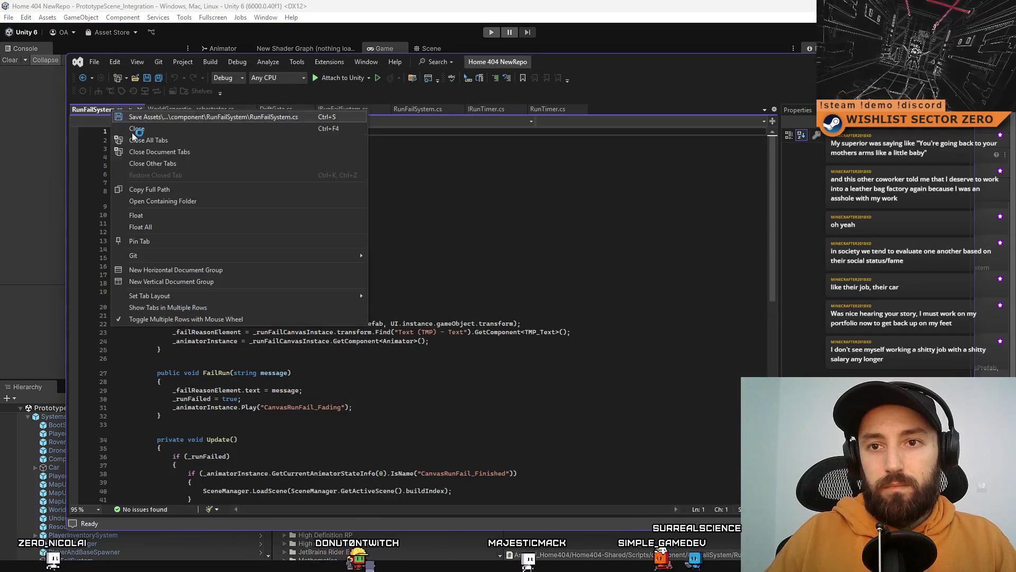
{"action": "left_click", "coordinate": [207, 166]}
Open the IRunTimer and RunTimer scripts from Unity, with Visual Studio maximized on RunTimer.cs
{"action": "key", "text": "alt+Tab"}
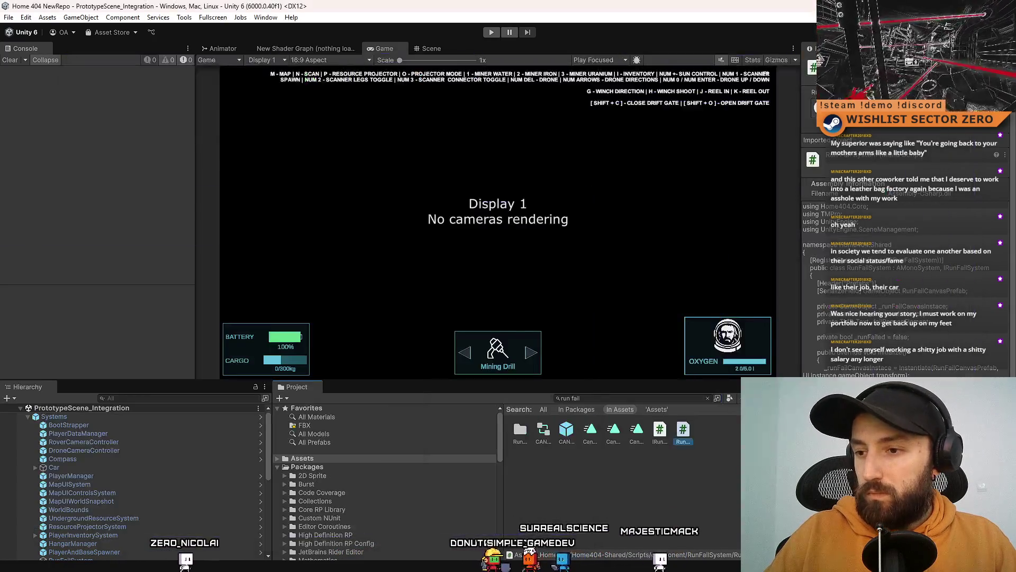
{"action": "left_click", "coordinate": [670, 438]}
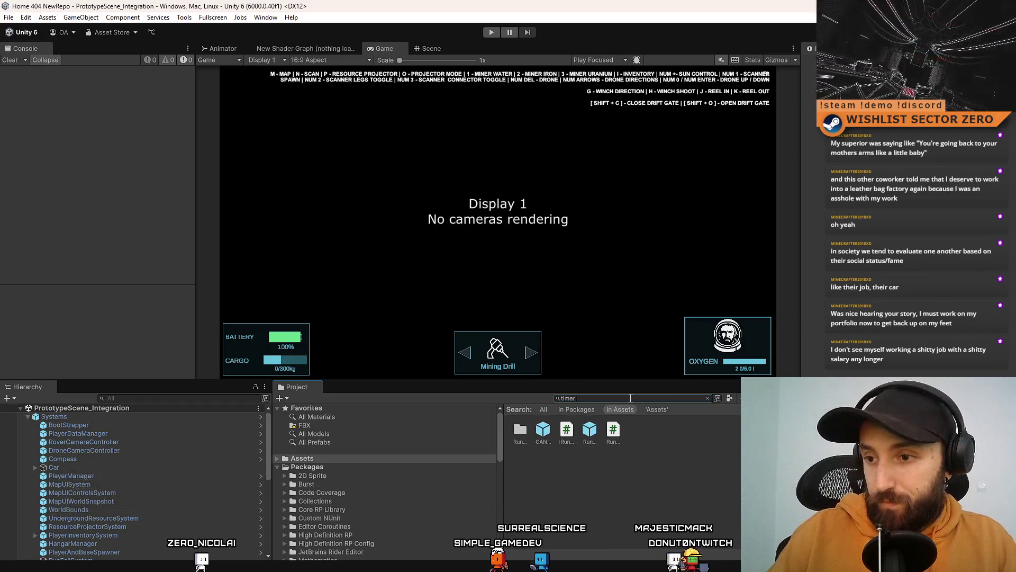
{"action": "double_click", "coordinate": [564, 436]}
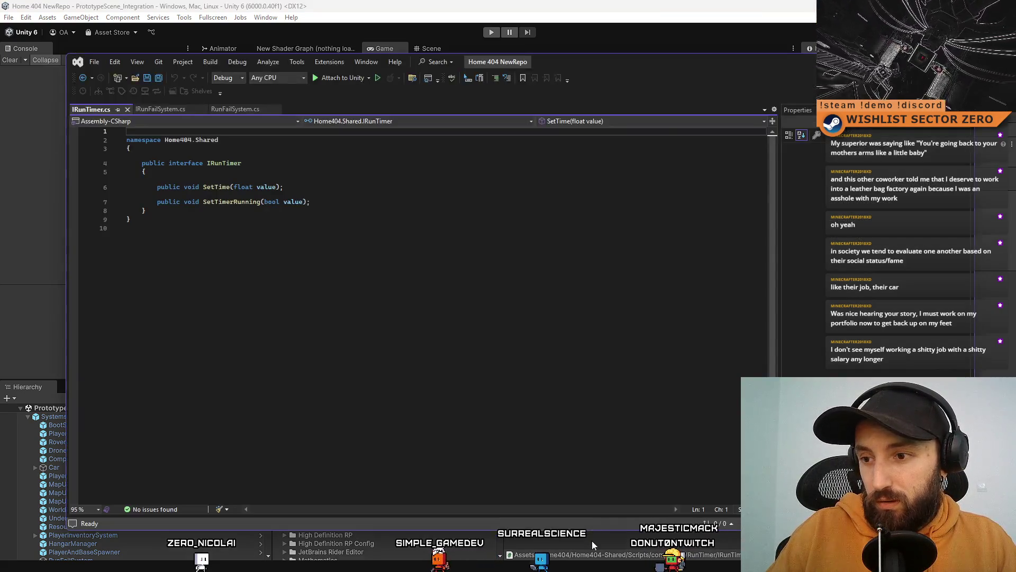
{"action": "left_click", "coordinate": [591, 540]}
{"action": "double_click", "coordinate": [558, 452]}
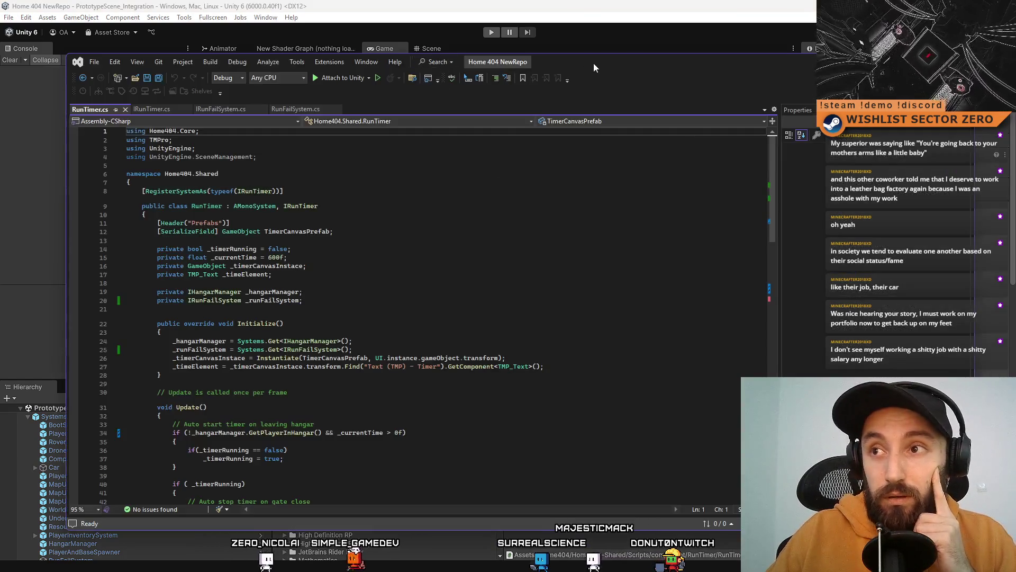
{"action": "double_click", "coordinate": [592, 62]}
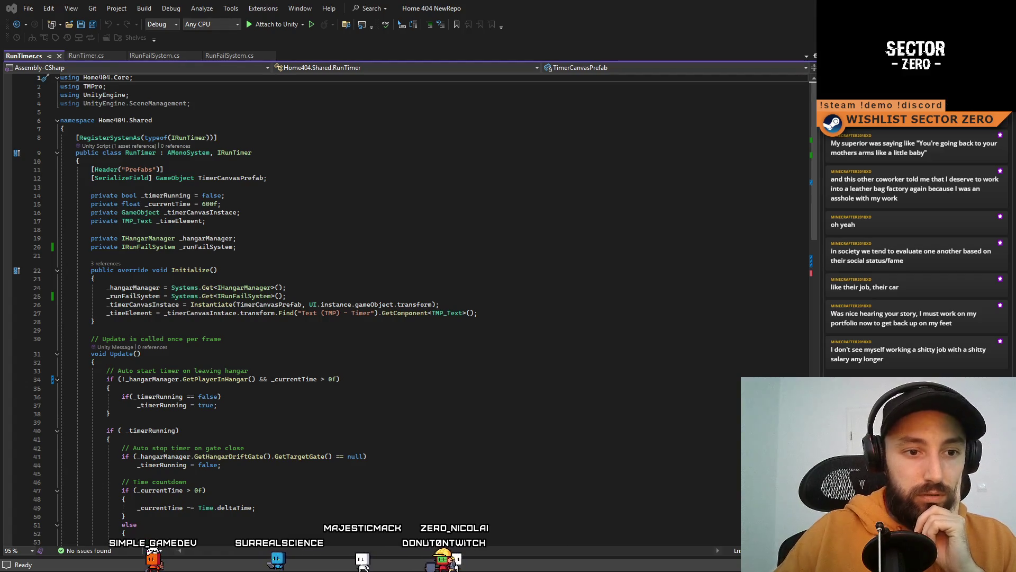
Delete the unused 'using UnityEngine.SceneManagement;' line from RunTimer.cs
{"action": "left_click", "coordinate": [418, 389]}
{"action": "left_click", "coordinate": [317, 288]}
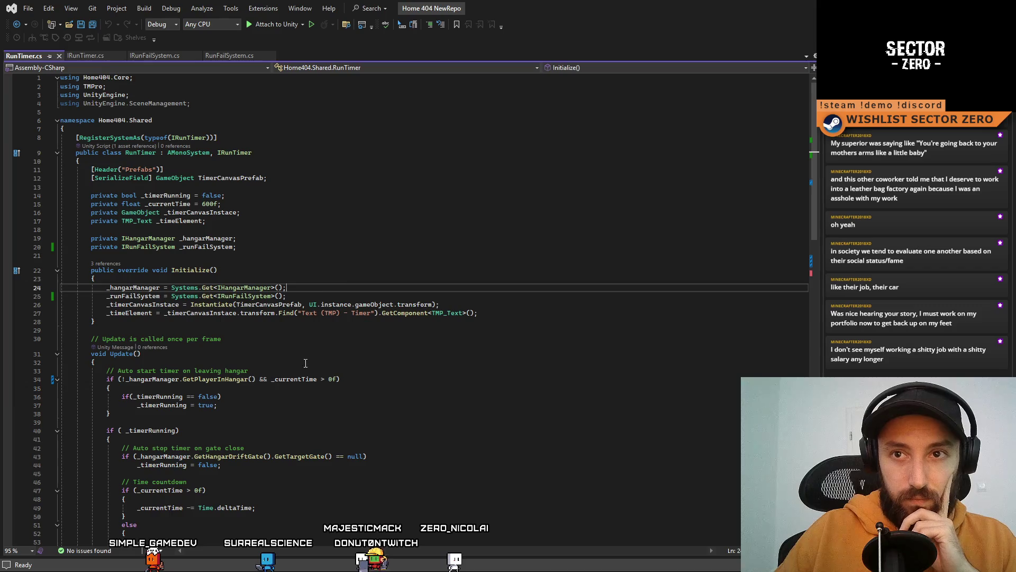
{"action": "left_click", "coordinate": [396, 242]}
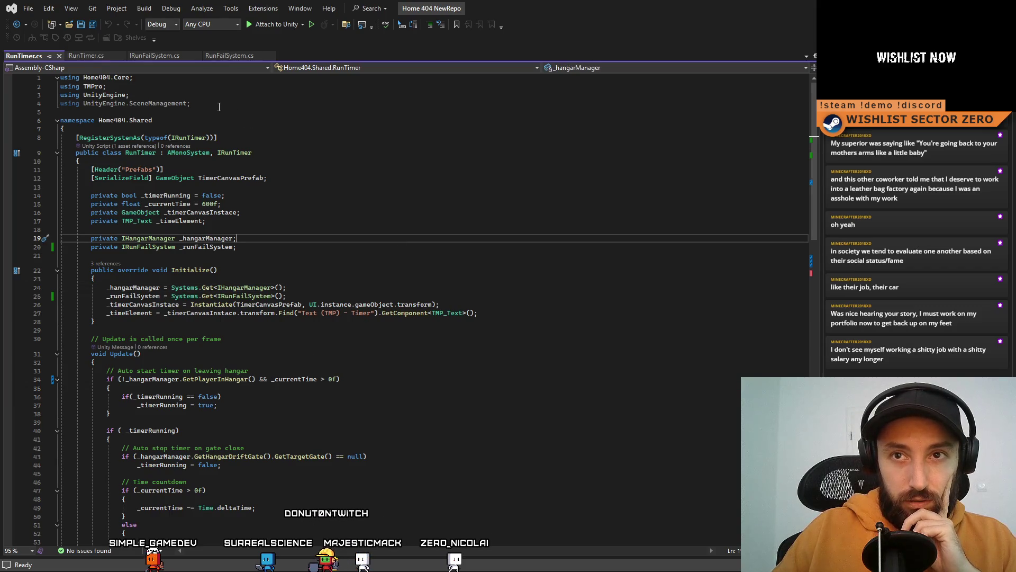
{"action": "left_click", "coordinate": [191, 104]}
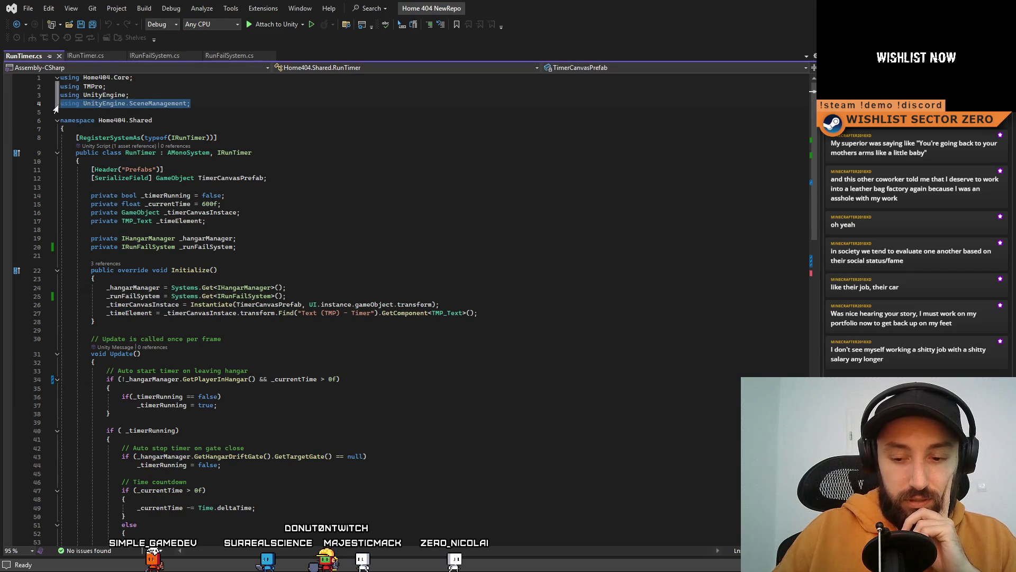
{"action": "key", "text": "BackSpace"}
{"action": "key", "text": "BackSpace"}
{"action": "left_click", "coordinate": [545, 217]}
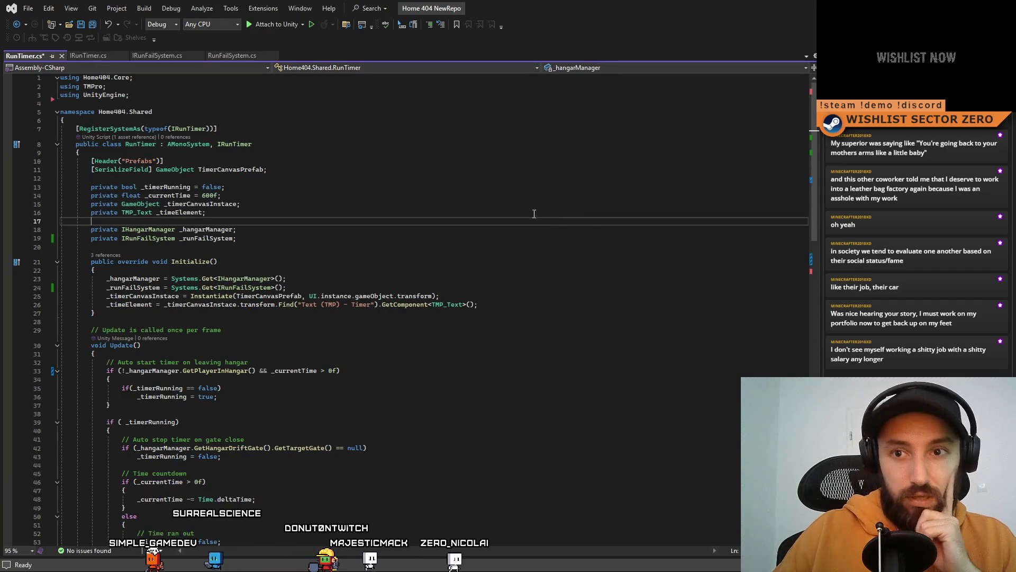
{"action": "left_click", "coordinate": [525, 211]}
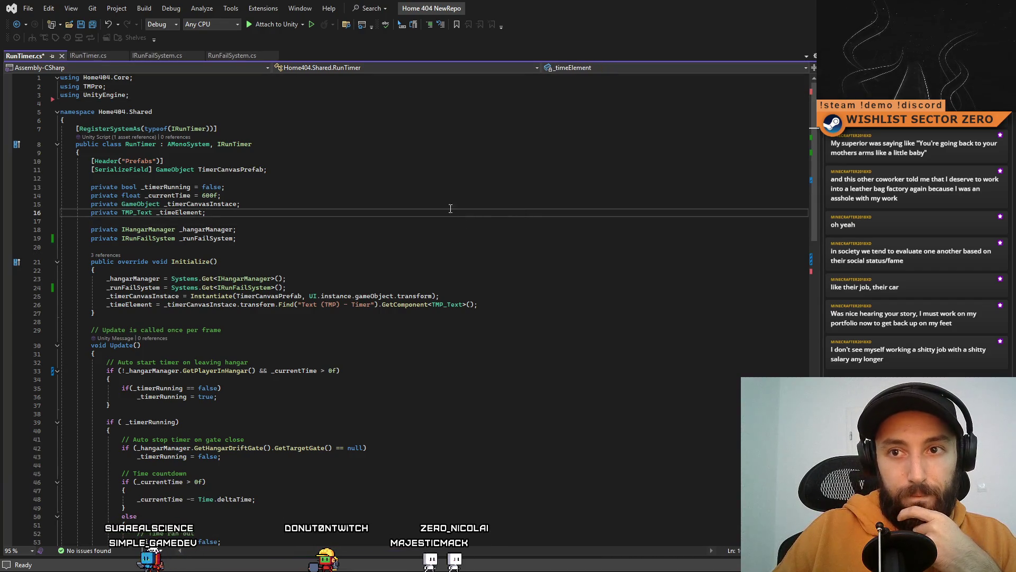
{"action": "key", "text": "Up"}
{"action": "key", "text": "Up"}
{"action": "key", "text": "Up"}
{"action": "scroll", "coordinate": [167, 305], "scroll_direction": "down", "scroll_amount": 17}
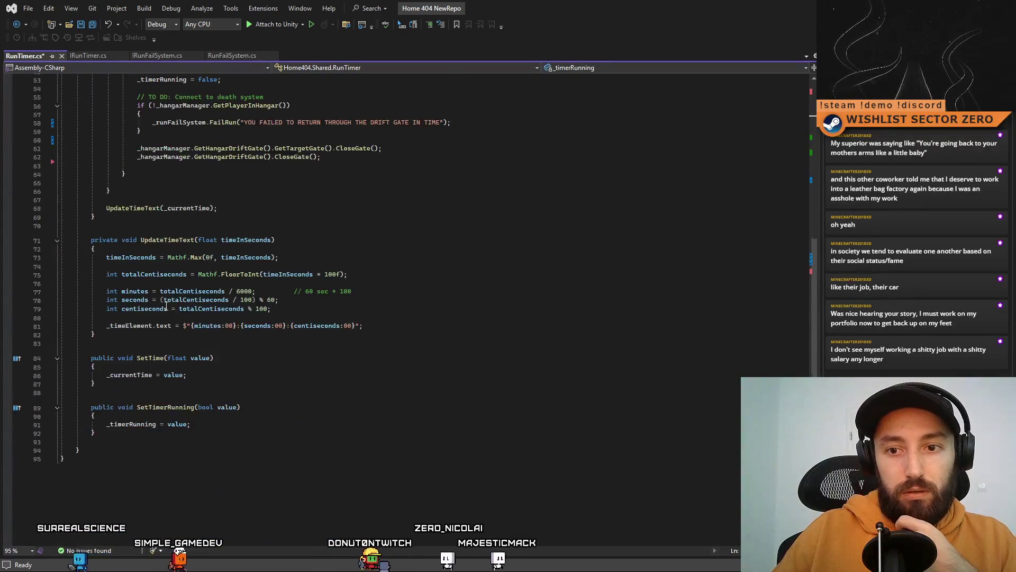
{"action": "scroll", "coordinate": [350, 394], "scroll_direction": "up", "scroll_amount": 9}
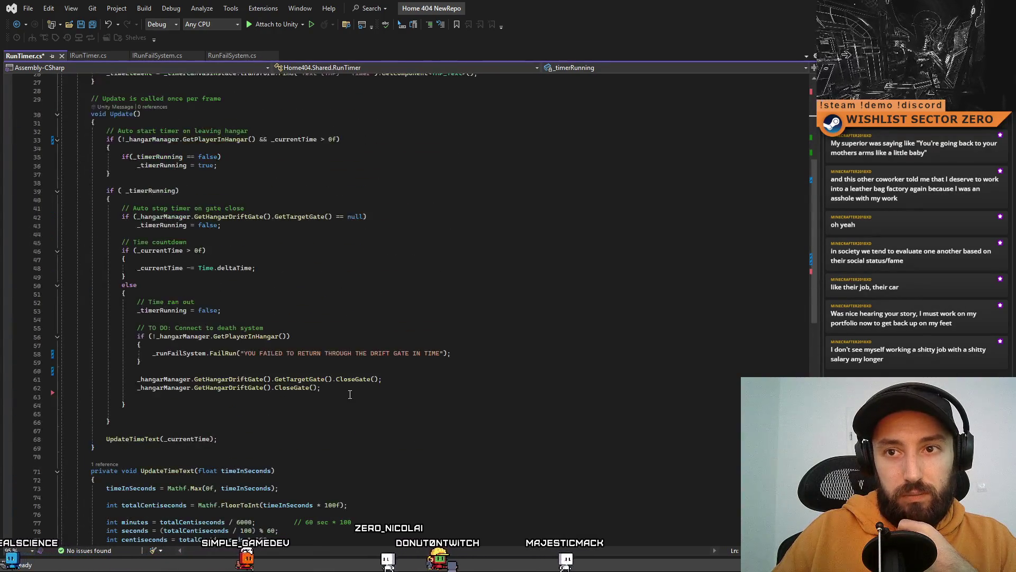
Remove the TO DO comment and the 'Update is called once per frame' comment, then view IRunTimer.cs
{"action": "triple_click", "coordinate": [247, 324]}
{"action": "key", "text": "BackSpace"}
{"action": "key", "text": "BackSpace"}
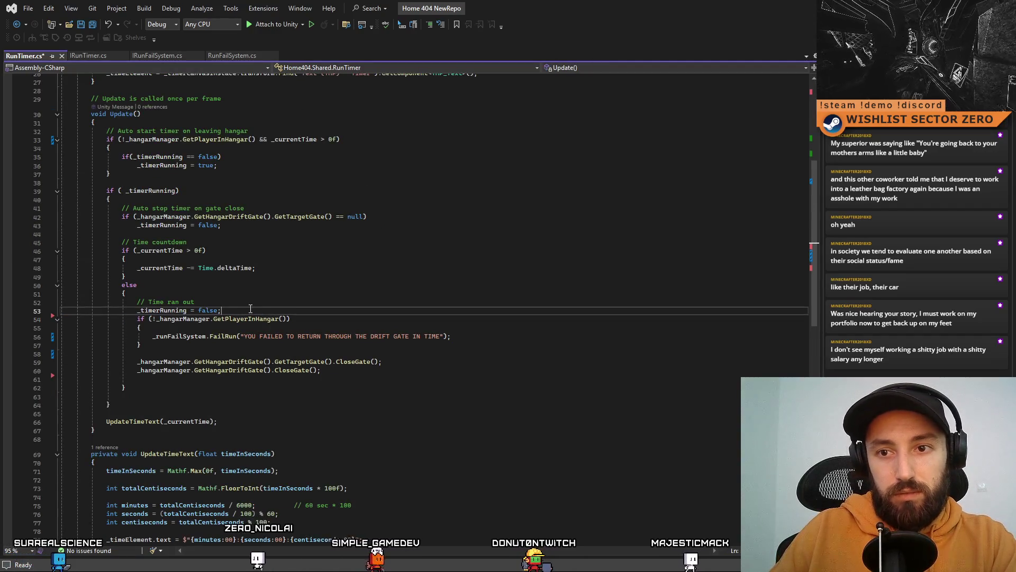
{"action": "key", "text": "Return"}
{"action": "left_click", "coordinate": [251, 301]}
{"action": "scroll", "coordinate": [347, 318], "scroll_direction": "up", "scroll_amount": 3}
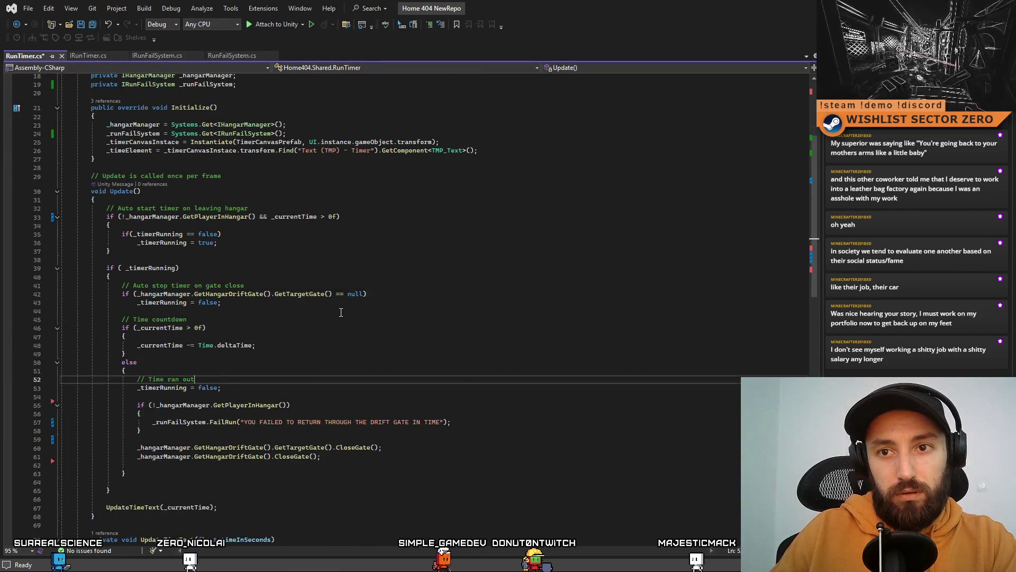
{"action": "scroll", "coordinate": [340, 312], "scroll_direction": "up", "scroll_amount": 1}
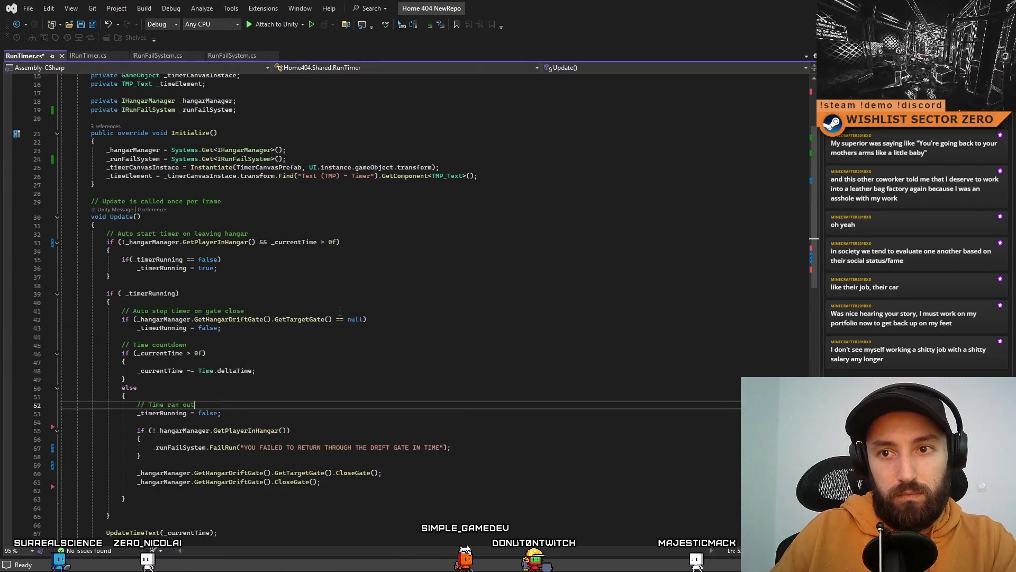
{"action": "scroll", "coordinate": [340, 312], "scroll_direction": "up", "scroll_amount": 4}
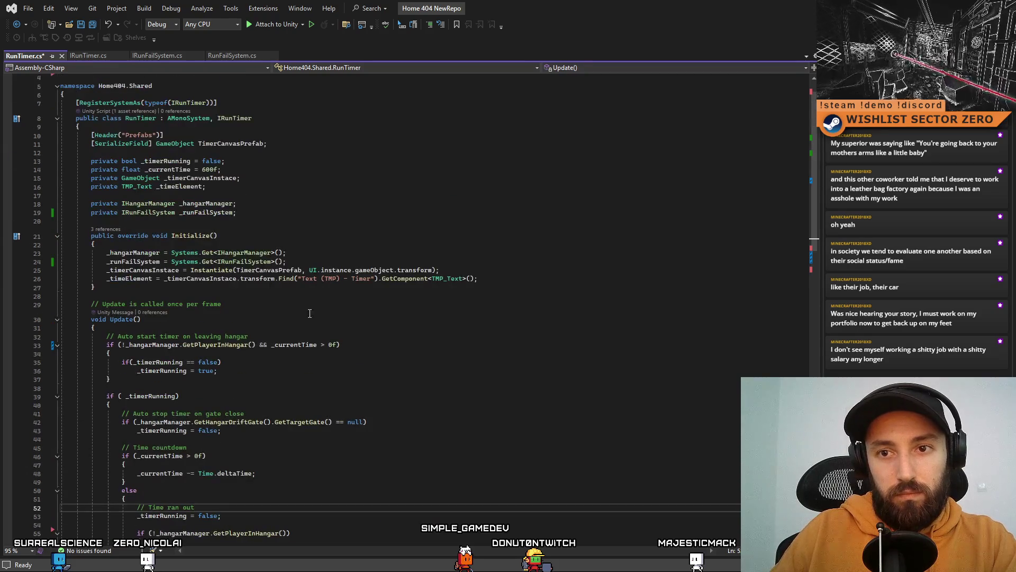
{"action": "left_click", "coordinate": [256, 301]}
{"action": "key", "text": "shift+Home"}
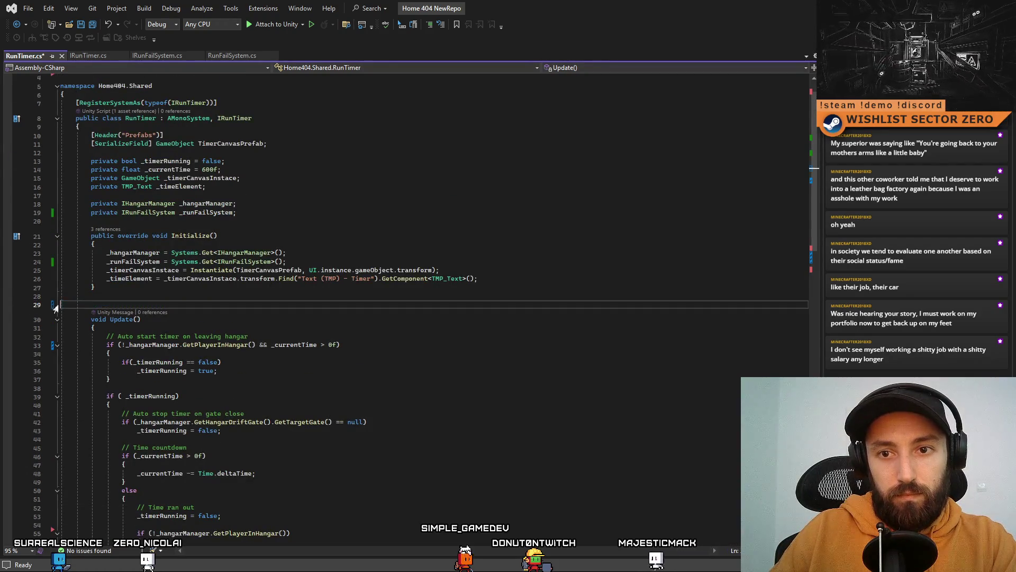
{"action": "key", "text": "Delete"}
{"action": "scroll", "coordinate": [300, 309], "scroll_direction": "up", "scroll_amount": 1}
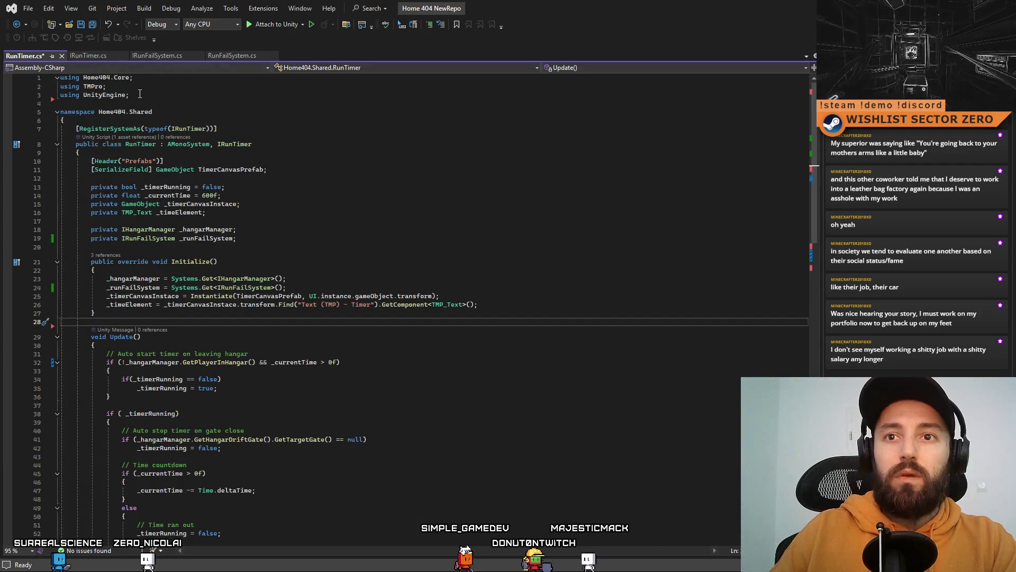
{"action": "left_click", "coordinate": [84, 57]}
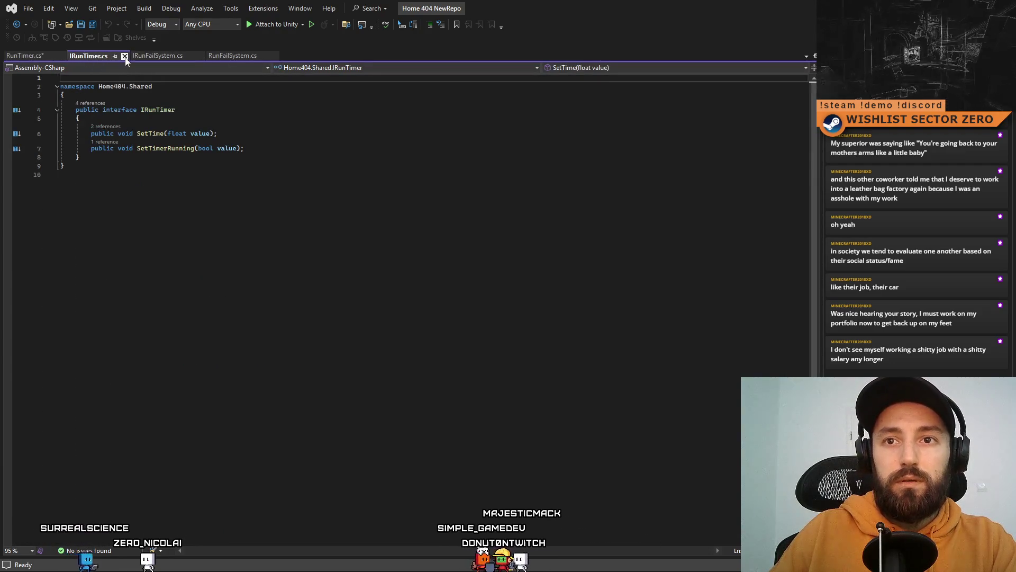
Close the IRunTimer.cs and IRunFailSystem.cs tabs and review RunTimer's UpdateTimeText code
{"action": "left_click", "coordinate": [125, 56]}
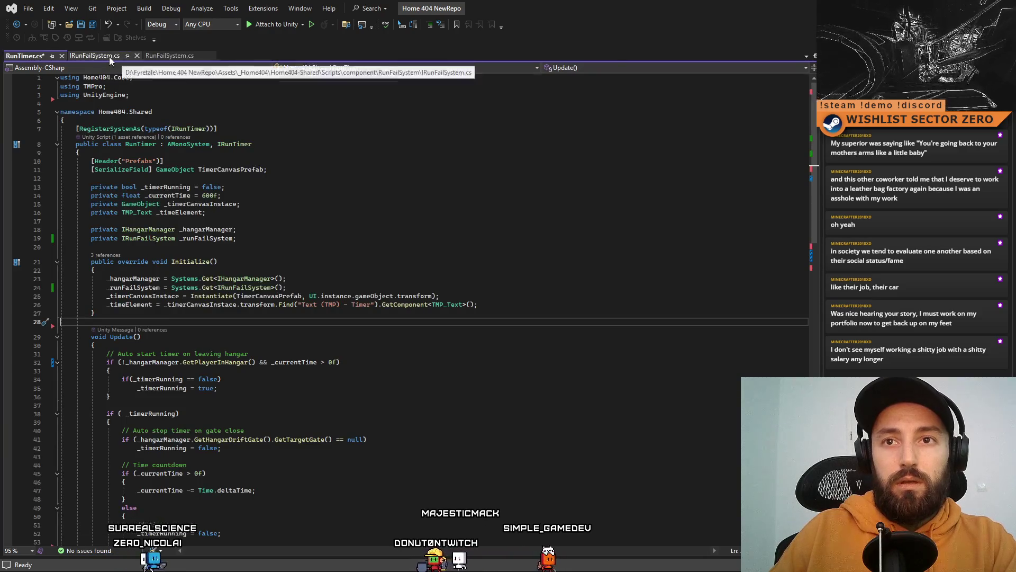
{"action": "left_click", "coordinate": [109, 56]}
{"action": "left_click", "coordinate": [139, 56]}
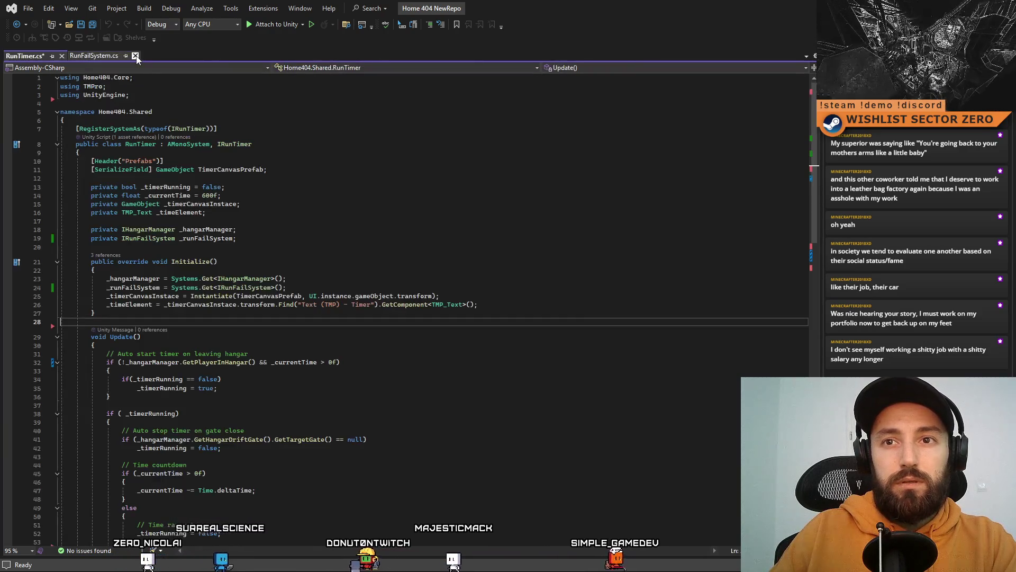
{"action": "scroll", "coordinate": [276, 249], "scroll_direction": "down", "scroll_amount": 11}
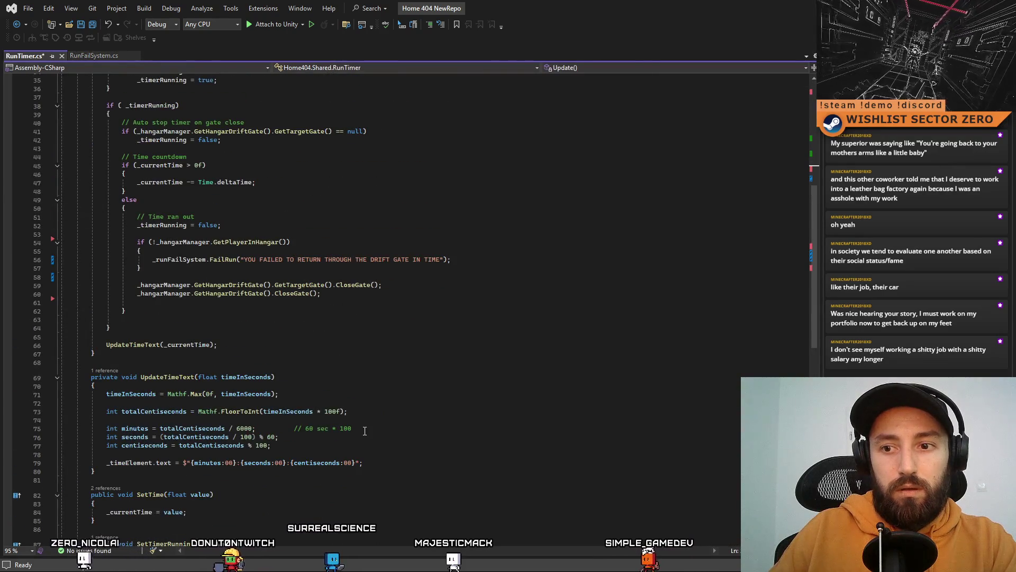
{"action": "left_click_drag", "start_coordinate": [351, 428], "coordinate": [295, 428]}
{"action": "left_click", "coordinate": [444, 398]}
{"action": "left_click", "coordinate": [381, 377]}
{"action": "scroll", "coordinate": [385, 387], "scroll_direction": "up", "scroll_amount": 4}
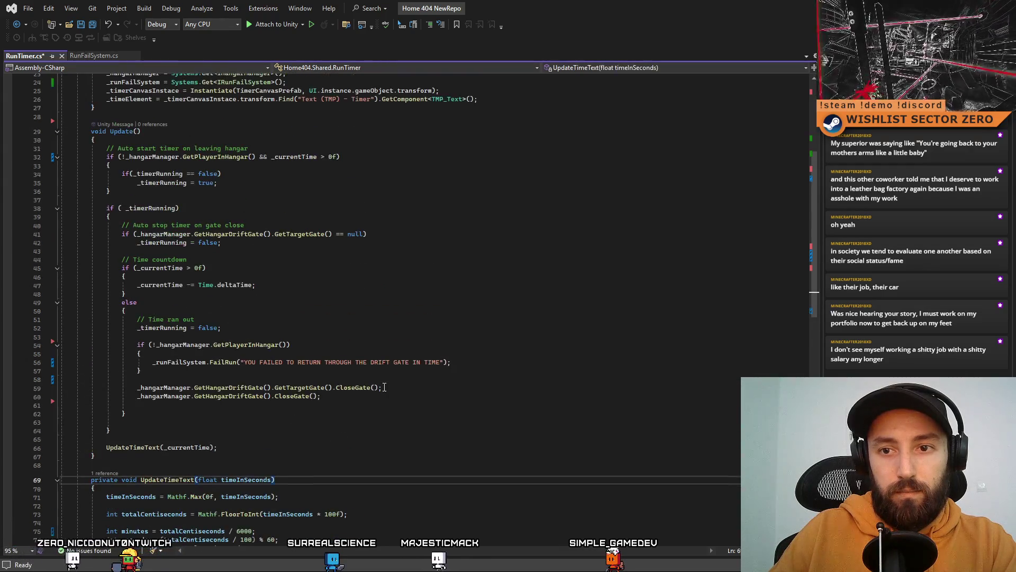
{"action": "scroll", "coordinate": [384, 387], "scroll_direction": "up", "scroll_amount": 8}
After glancing at RunFailSystem, save RunTimer.cs and select all of its code
{"action": "left_click", "coordinate": [106, 57]}
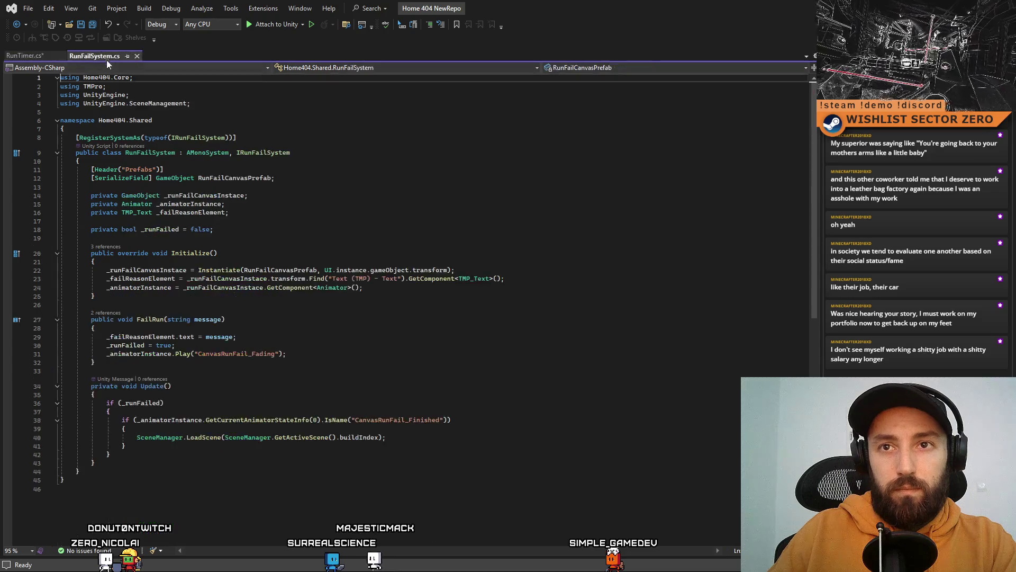
{"action": "left_click", "coordinate": [23, 56]}
{"action": "left_click", "coordinate": [423, 195]}
{"action": "left_click", "coordinate": [428, 229]}
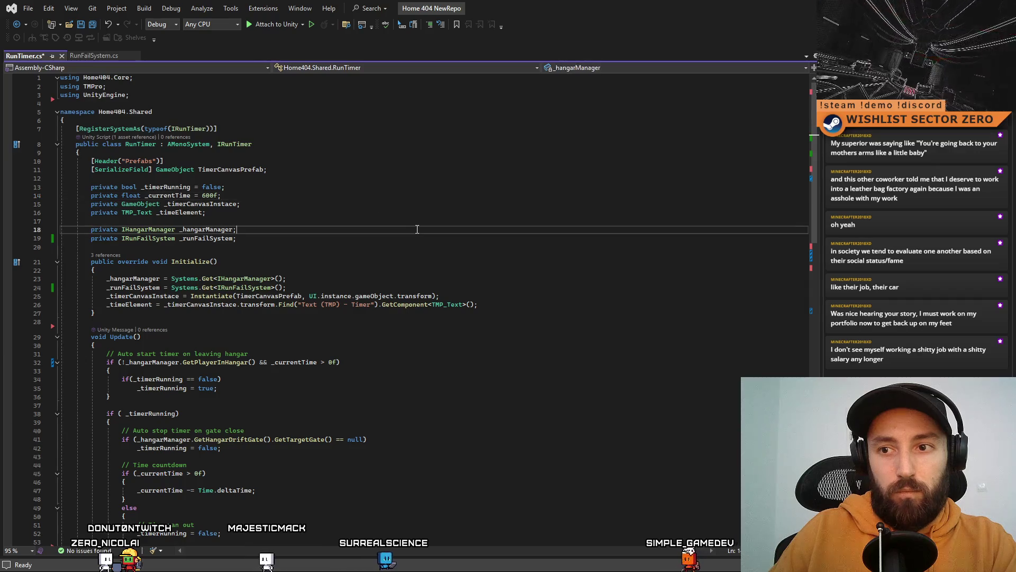
{"action": "left_click", "coordinate": [441, 187]}
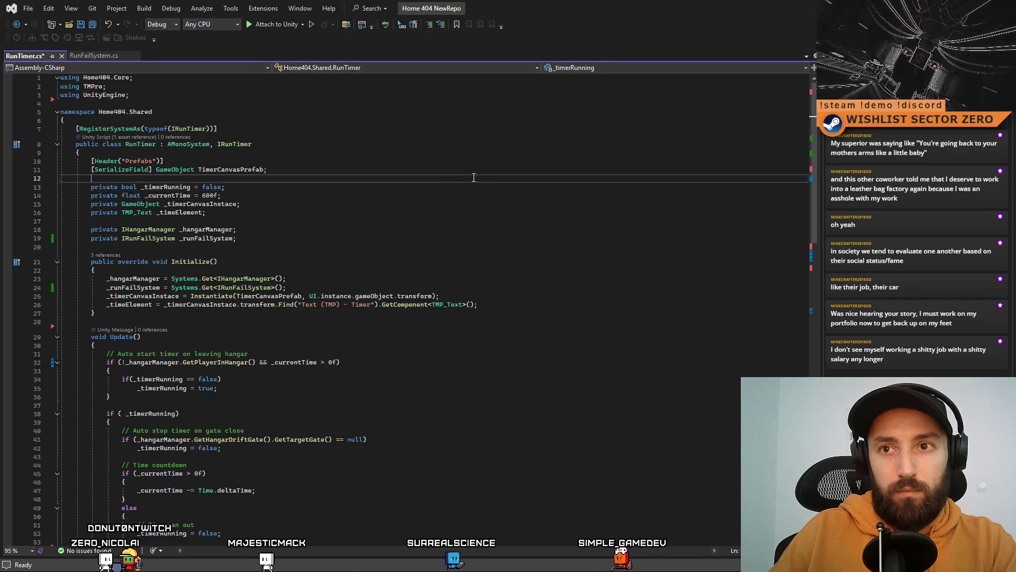
{"action": "left_click", "coordinate": [443, 248]}
{"action": "left_click", "coordinate": [473, 208]}
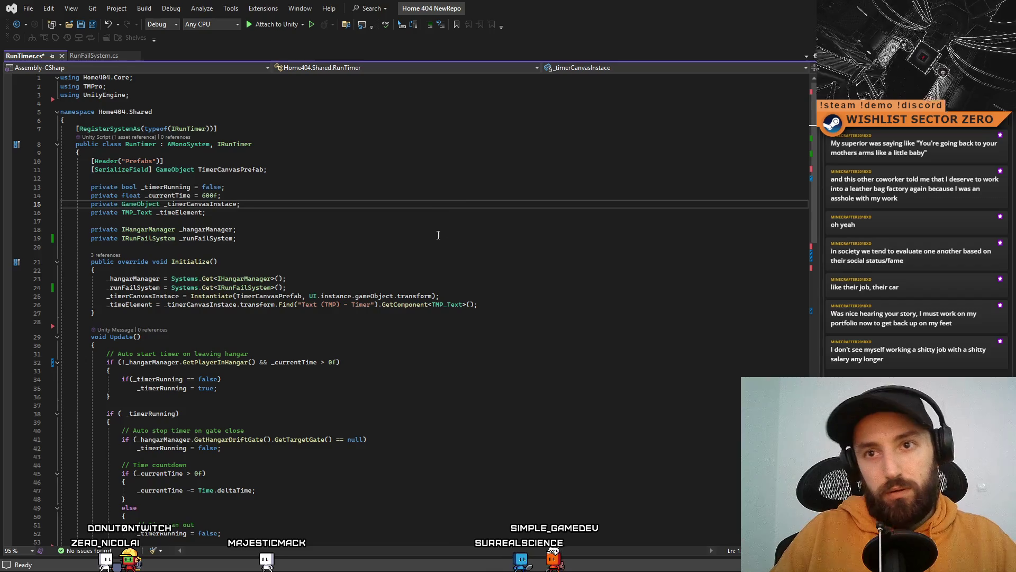
{"action": "key", "text": "ctrl+s"}
{"action": "key", "text": "ctrl+a"}
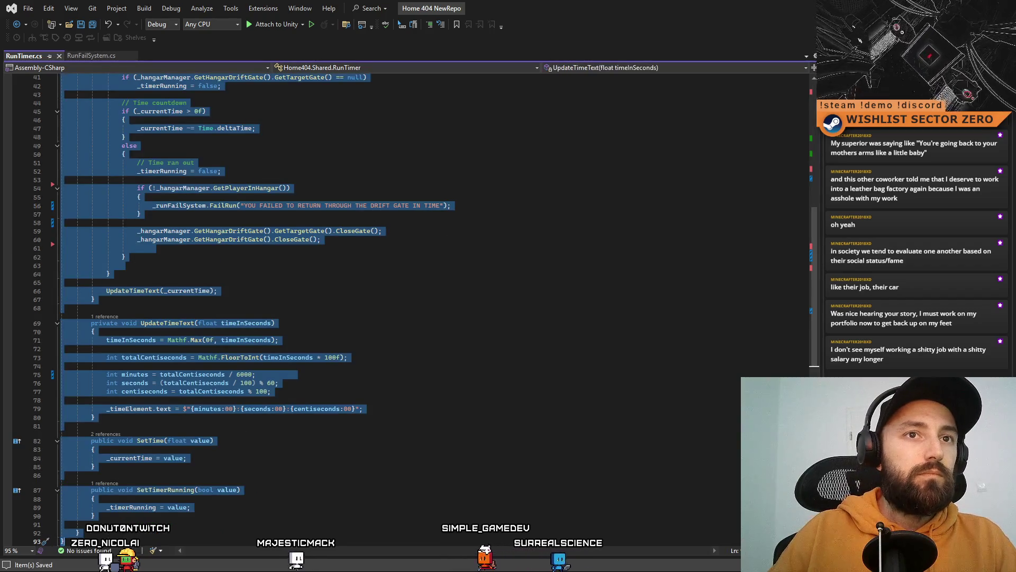
{"action": "key", "text": "alt+Tab"}
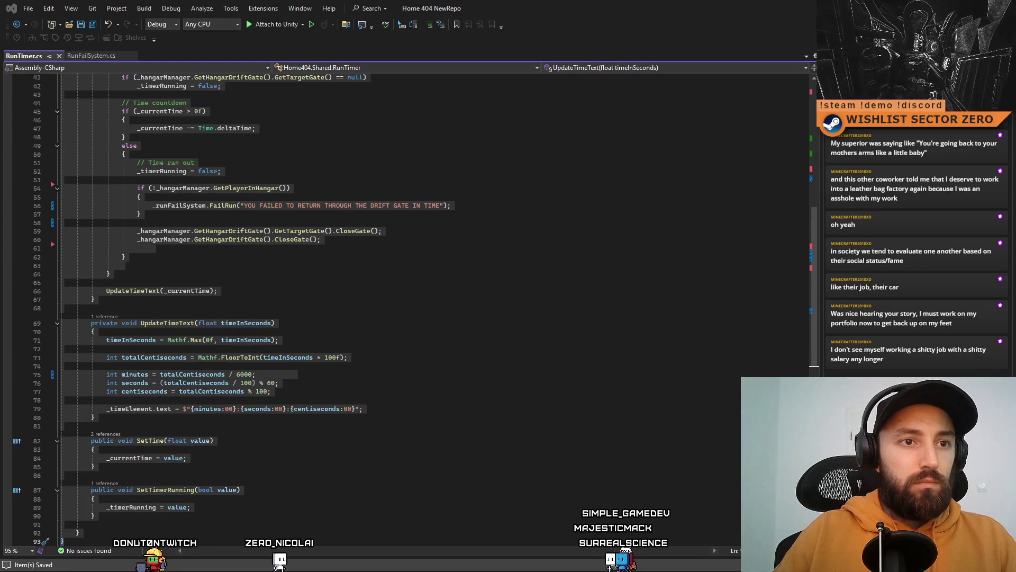
{"action": "left_click", "coordinate": [414, 206]}
{"action": "scroll", "coordinate": [235, 206], "scroll_direction": "up", "scroll_amount": 13}
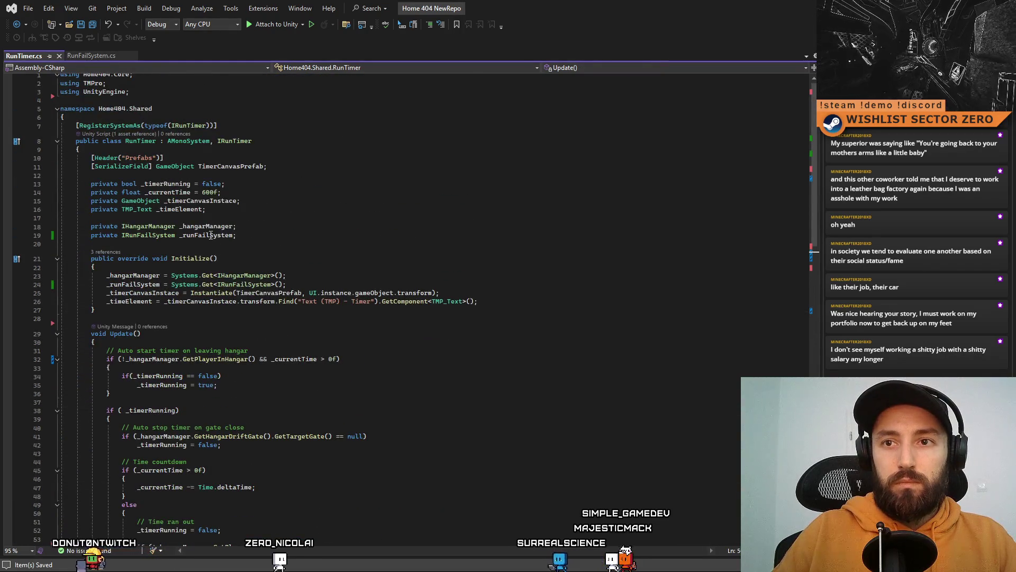
Add suggested summary comments above the RunTimer class, Initialize and Update
{"action": "left_click", "coordinate": [192, 115]}
{"action": "key", "text": "Return"}
{"action": "key", "text": "Tab"}
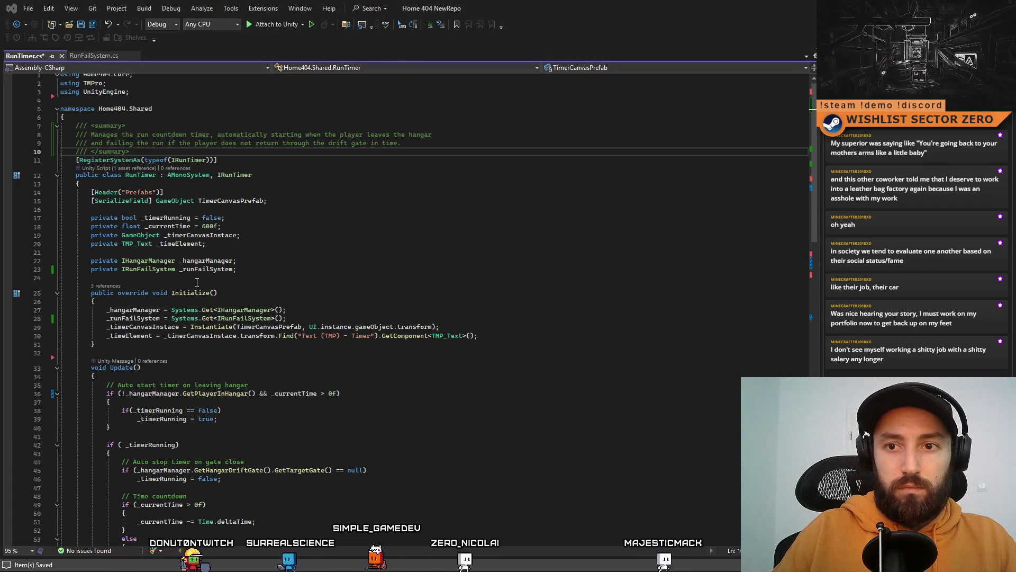
{"action": "left_click", "coordinate": [96, 352]}
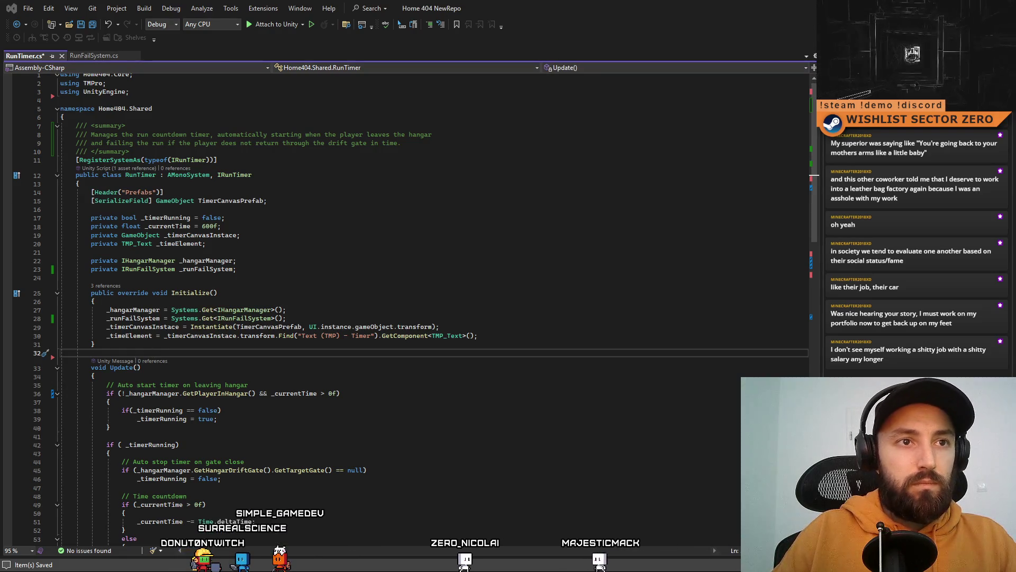
{"action": "left_click", "coordinate": [182, 284]}
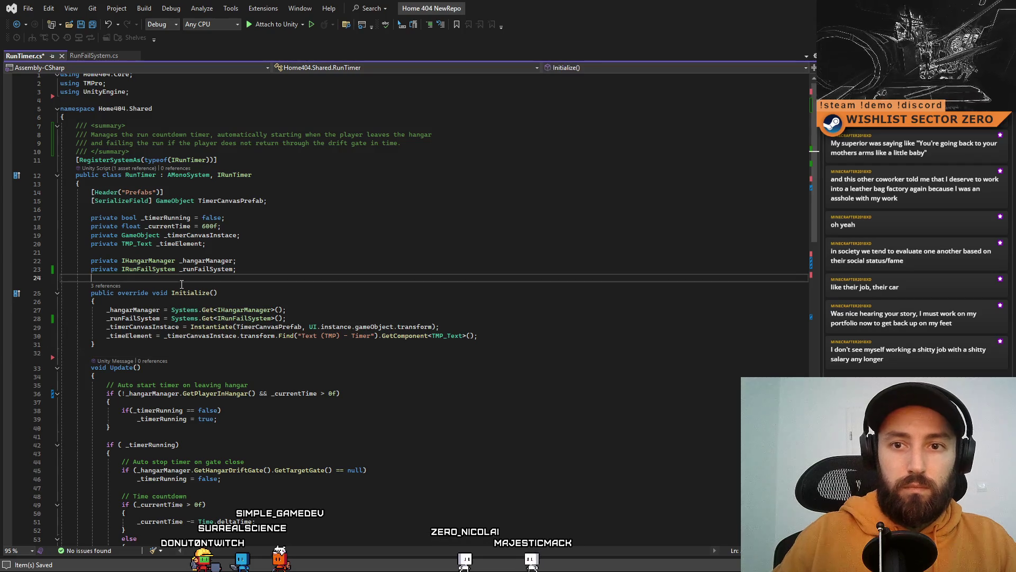
{"action": "key", "text": "Tab"}
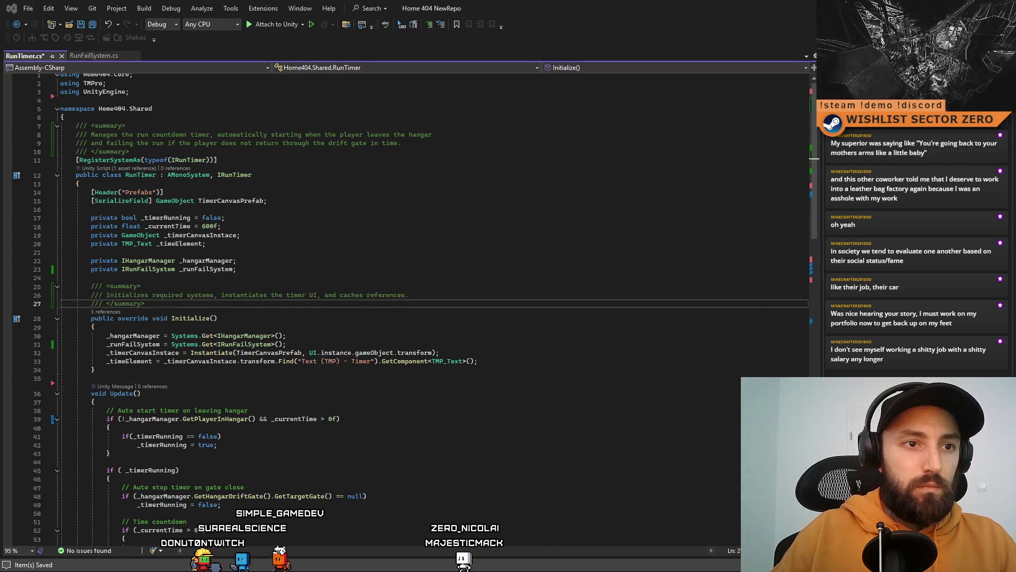
{"action": "key", "text": "Tab"}
{"action": "key", "text": "Tab"}
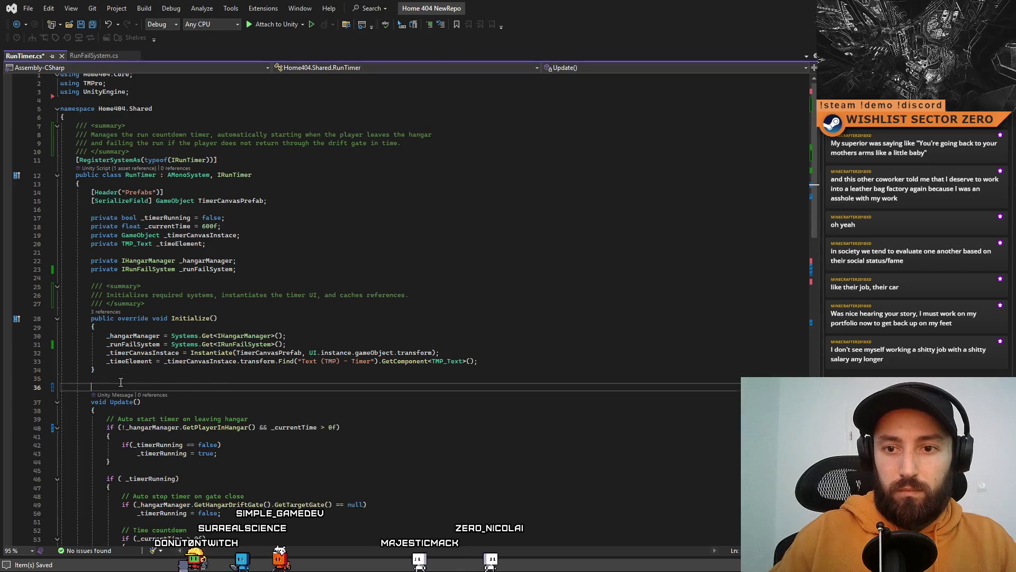
{"action": "scroll", "coordinate": [259, 365], "scroll_direction": "down", "scroll_amount": 3}
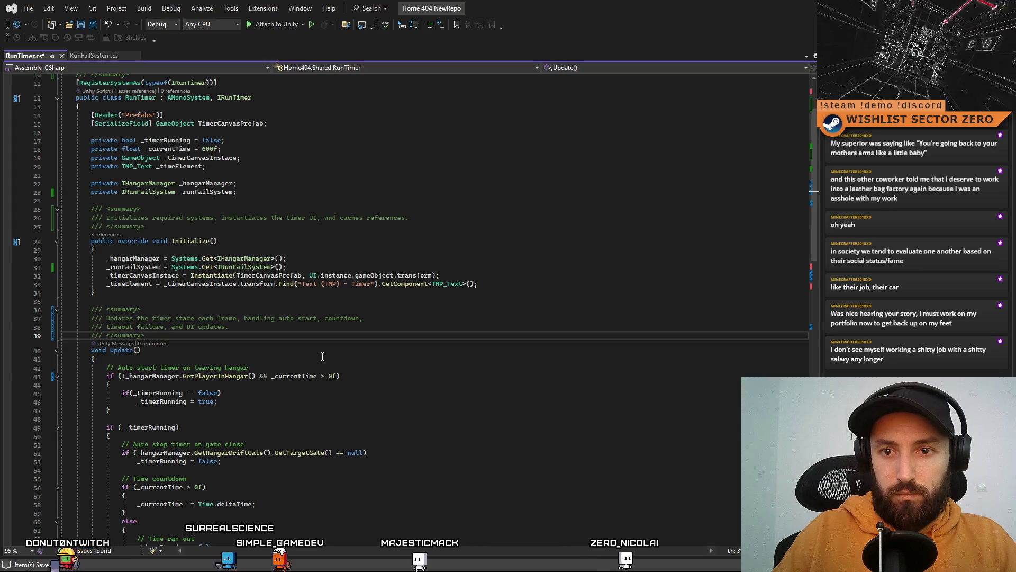
{"action": "scroll", "coordinate": [339, 359], "scroll_direction": "down", "scroll_amount": 5}
{"action": "scroll", "coordinate": [333, 356], "scroll_direction": "down", "scroll_amount": 11}
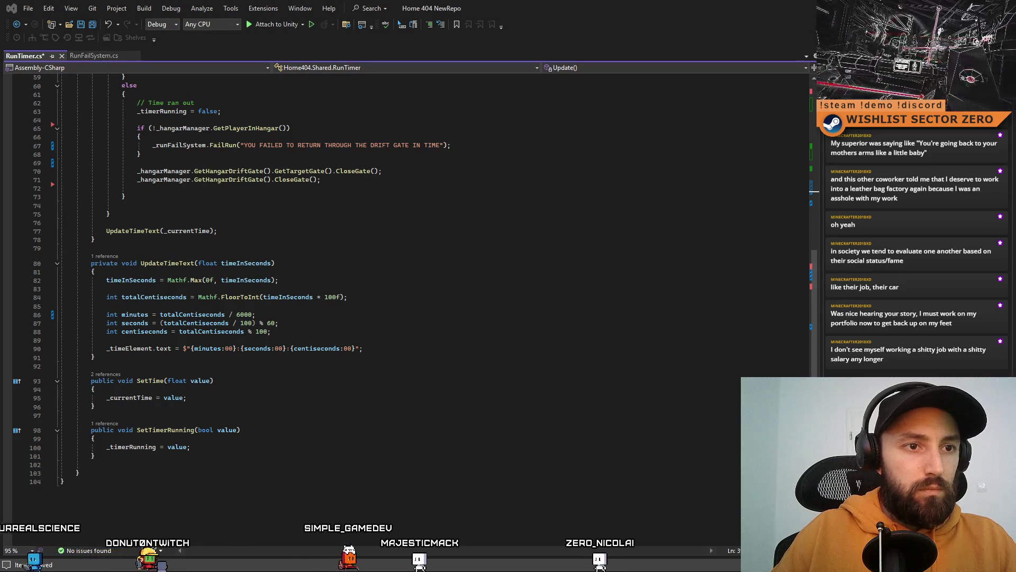
Add /// summary comments above UpdateTimeText, SetTime and SetTimerRunning
{"action": "left_click", "coordinate": [172, 256]}
{"action": "type", "text": "///"}
{"action": "key", "text": "Tab"}
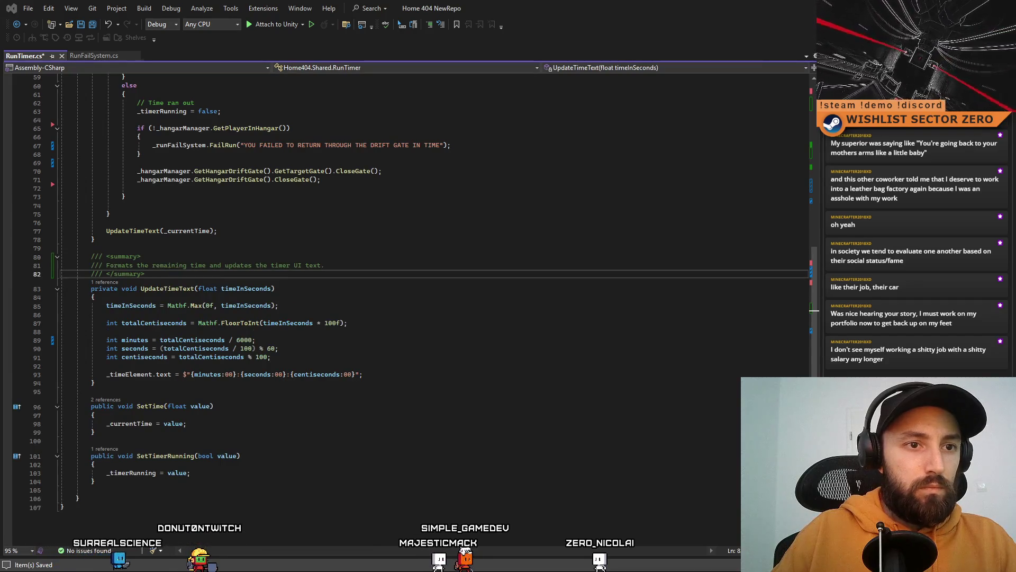
{"action": "left_click", "coordinate": [159, 392]}
{"action": "key", "text": "Return"}
{"action": "type", "text": "///"}
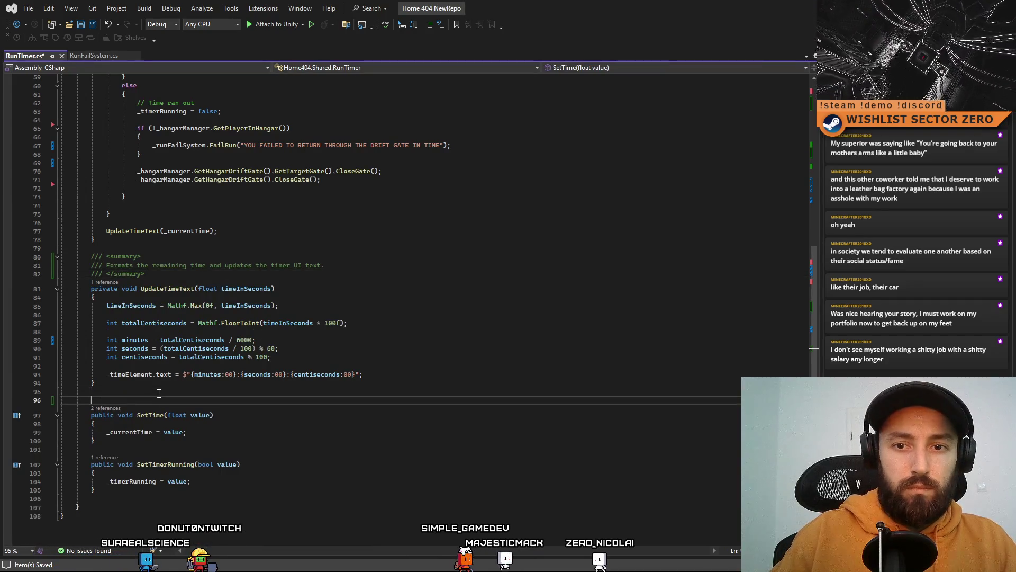
{"action": "key", "text": "Tab"}
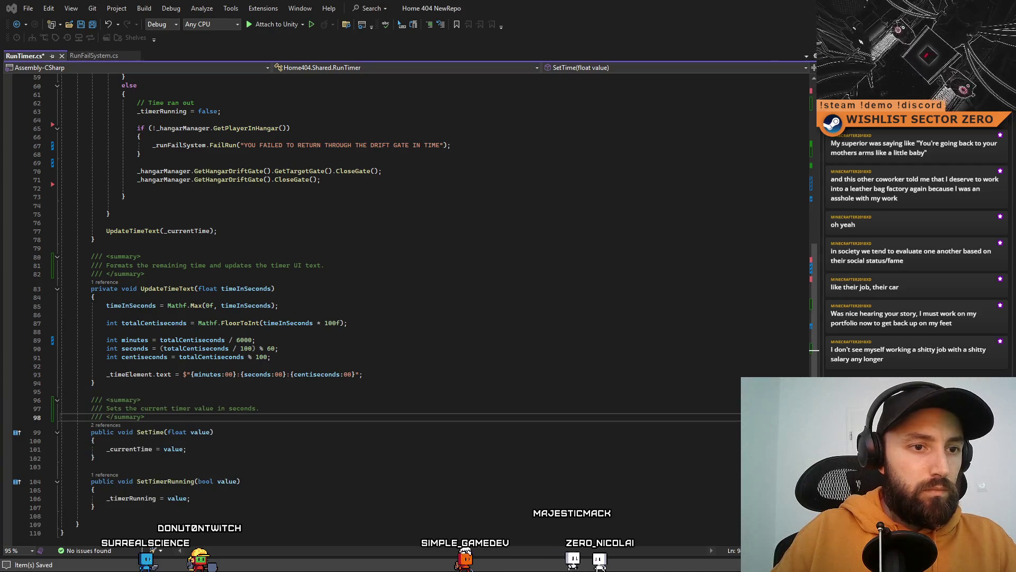
{"action": "left_click", "coordinate": [265, 466]}
{"action": "key", "text": "Return"}
{"action": "type", "text": "///"}
{"action": "key", "text": "Tab"}
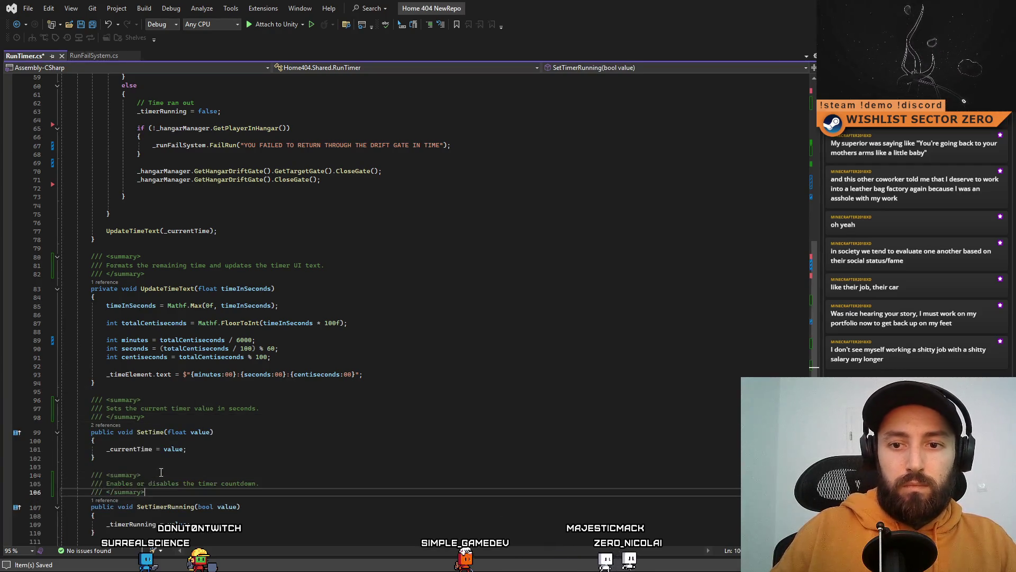
Save RunTimer.cs and select all the code in RunFailSystem.cs
{"action": "left_click", "coordinate": [356, 448]}
{"action": "key", "text": "ctrl+s"}
{"action": "left_click", "coordinate": [85, 56]}
{"action": "key", "text": "ctrl+a"}
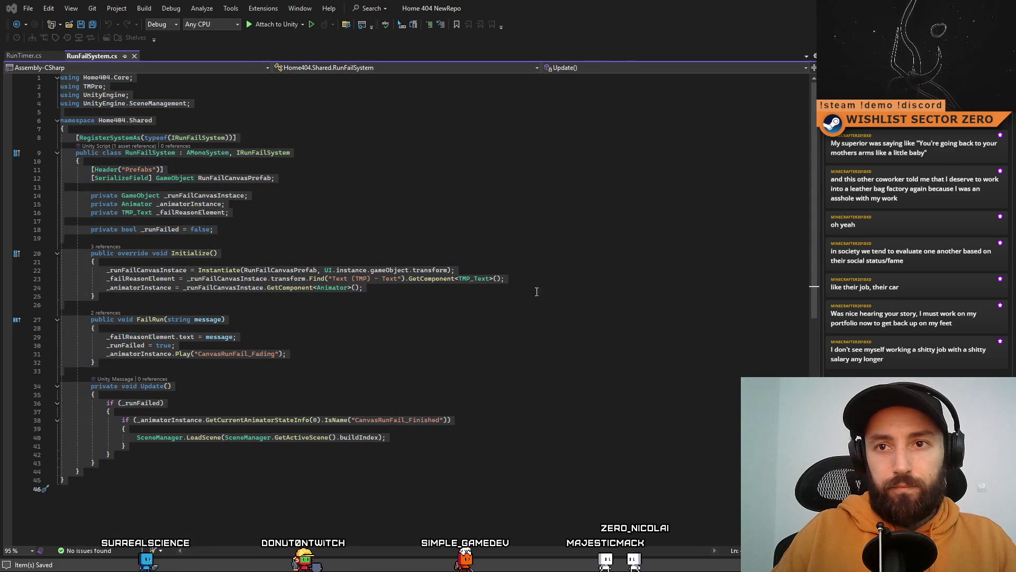
Add /// summary comments above the RunFailSystem class and its Initialize method
{"action": "left_click", "coordinate": [536, 237]}
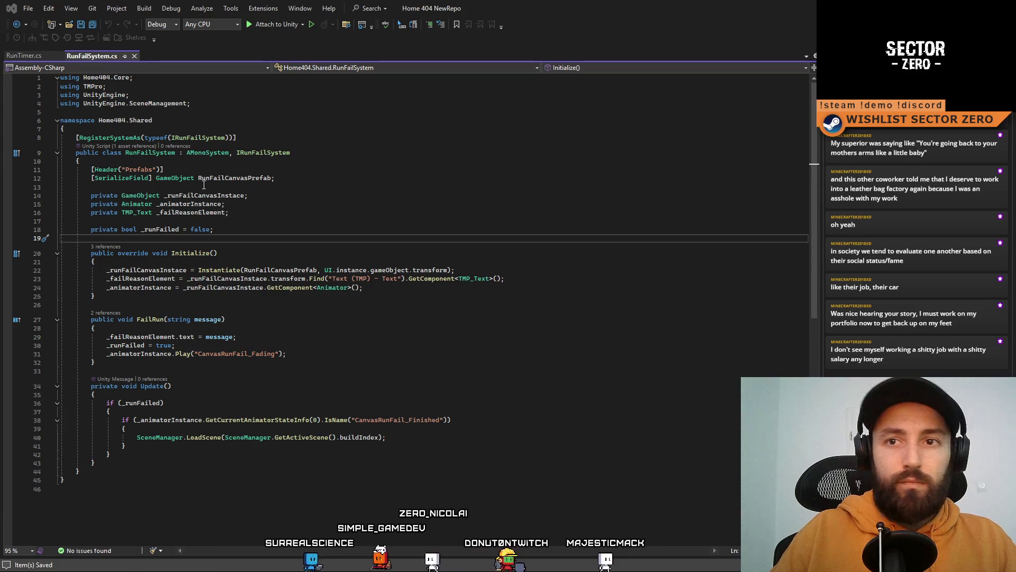
{"action": "left_click", "coordinate": [159, 131]}
{"action": "key", "text": "Return"}
{"action": "type", "text": "/// <summary>"}
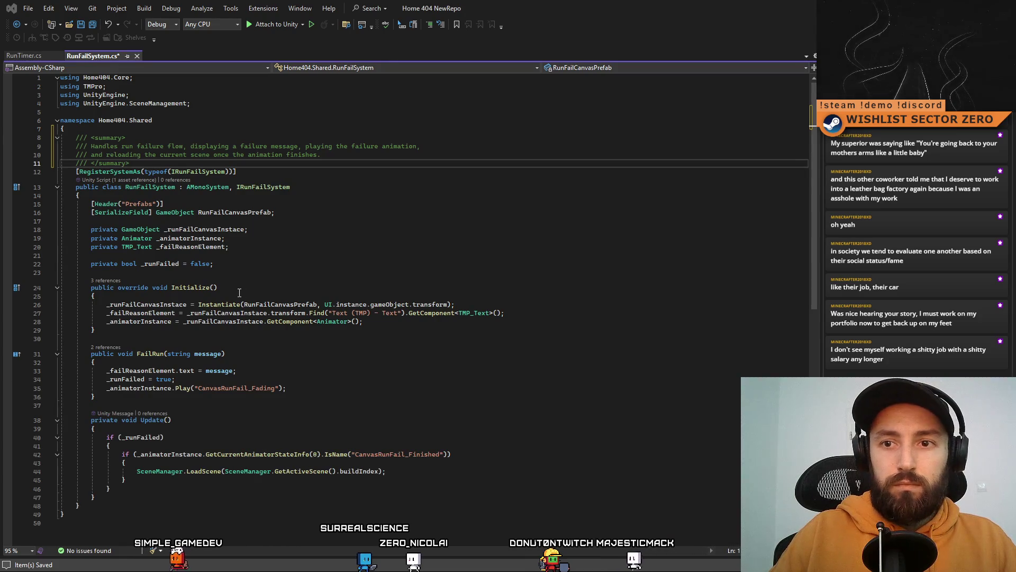
{"action": "left_click", "coordinate": [240, 272]}
{"action": "key", "text": "Return"}
{"action": "type", "text": "/// <summary>"}
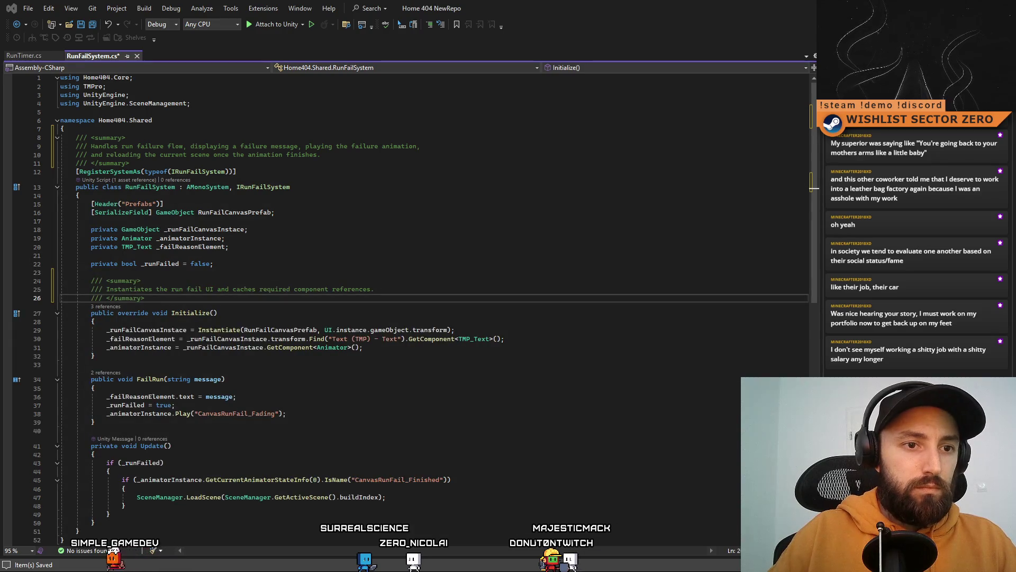
{"action": "left_click", "coordinate": [174, 357]}
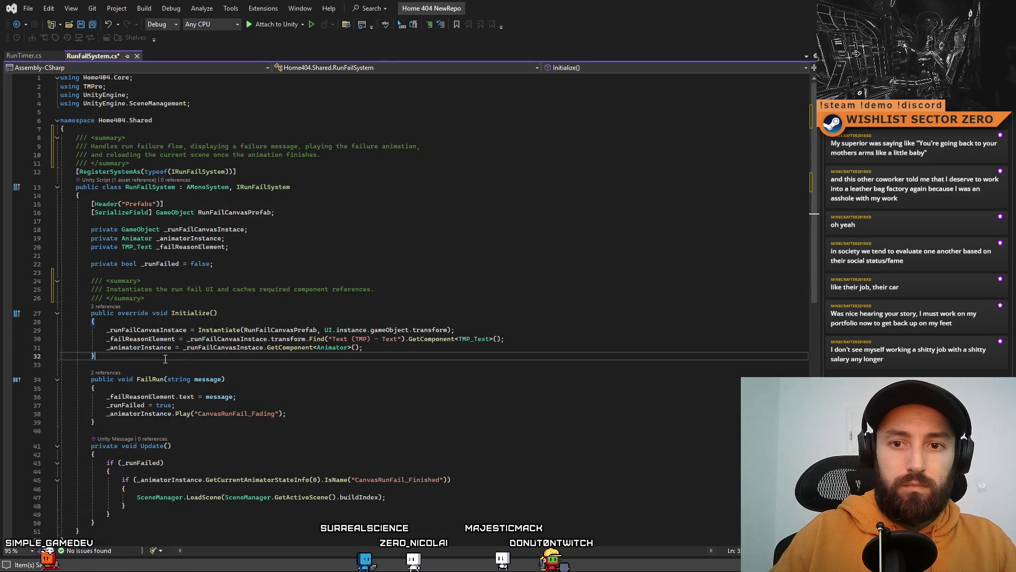
Add summaries above FailRun and Update, save RunFailSystem.cs, and return to Unity
{"action": "left_click", "coordinate": [145, 364]}
{"action": "key", "text": "Return"}
{"action": "type", "text": "/// <summary>"}
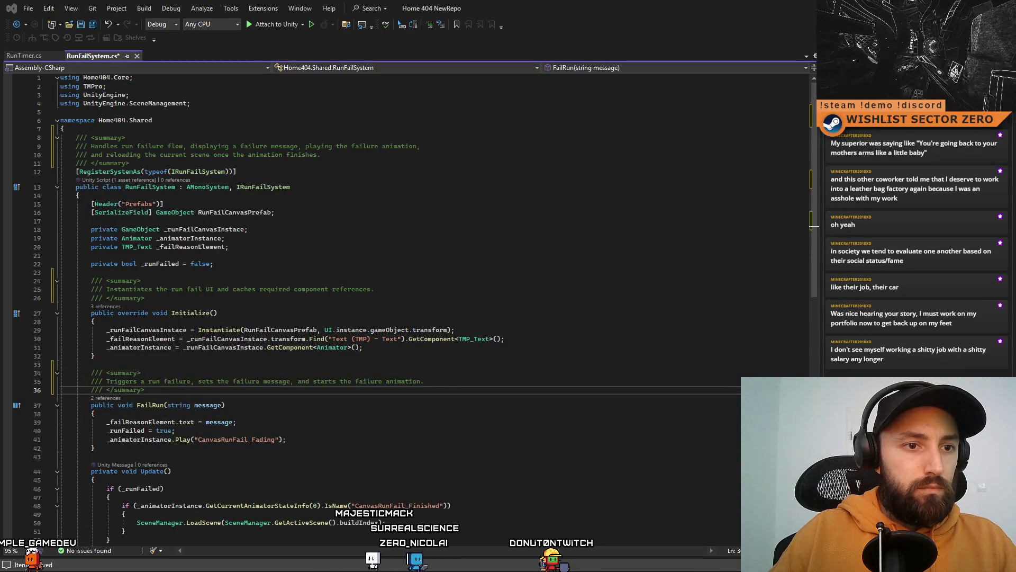
{"action": "left_click", "coordinate": [163, 454]}
{"action": "key", "text": "Return"}
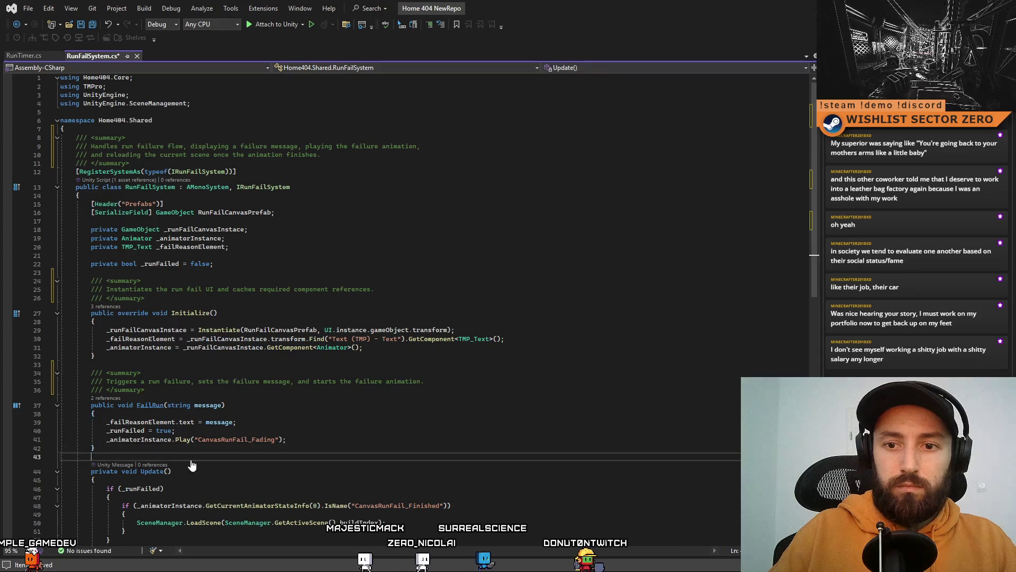
{"action": "type", "text": "///"}
{"action": "key", "text": "Up"}
{"action": "key", "text": "Up"}
{"action": "key", "text": "Up"}
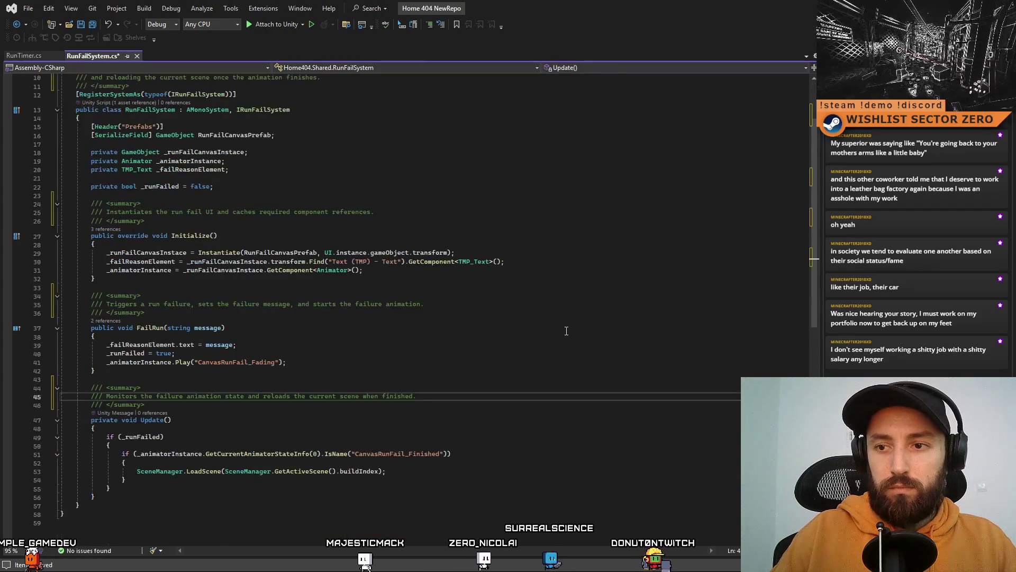
{"action": "key", "text": "ctrl+s"}
{"action": "key", "text": "End"}
{"action": "key", "text": "alt+Tab"}
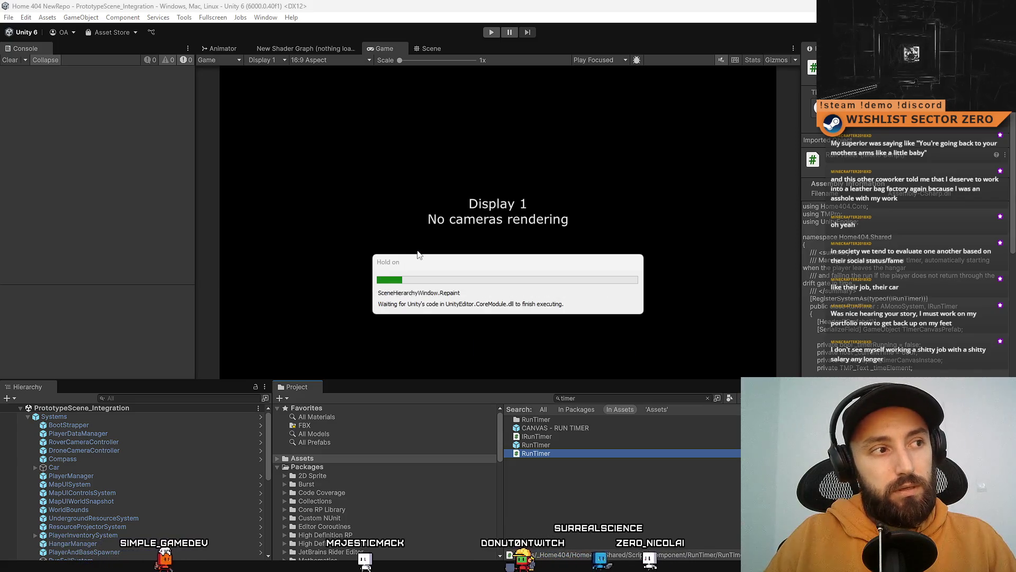
{"action": "scroll", "coordinate": [157, 478], "scroll_direction": "down", "scroll_amount": 4}
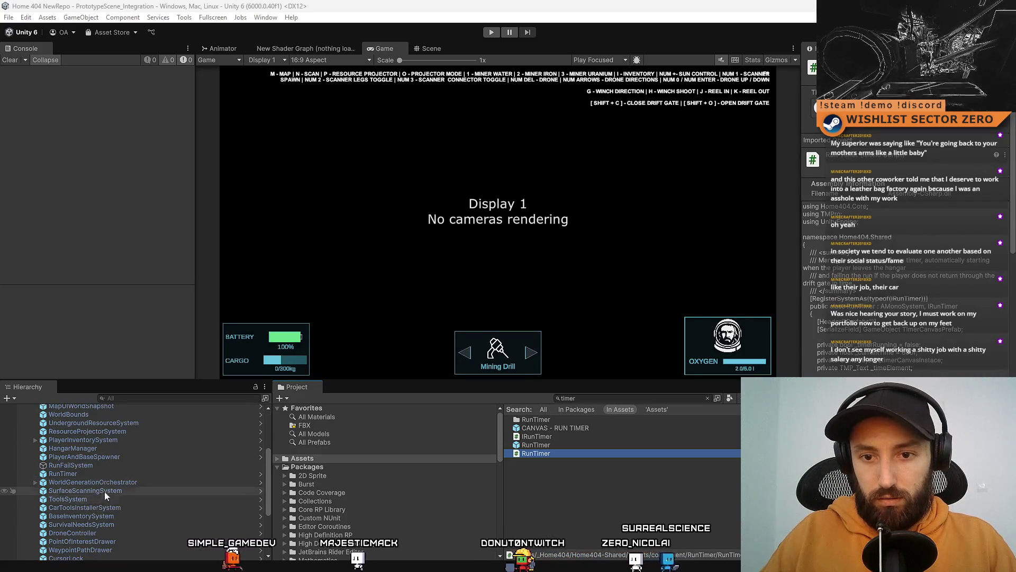
{"action": "left_click", "coordinate": [119, 473]}
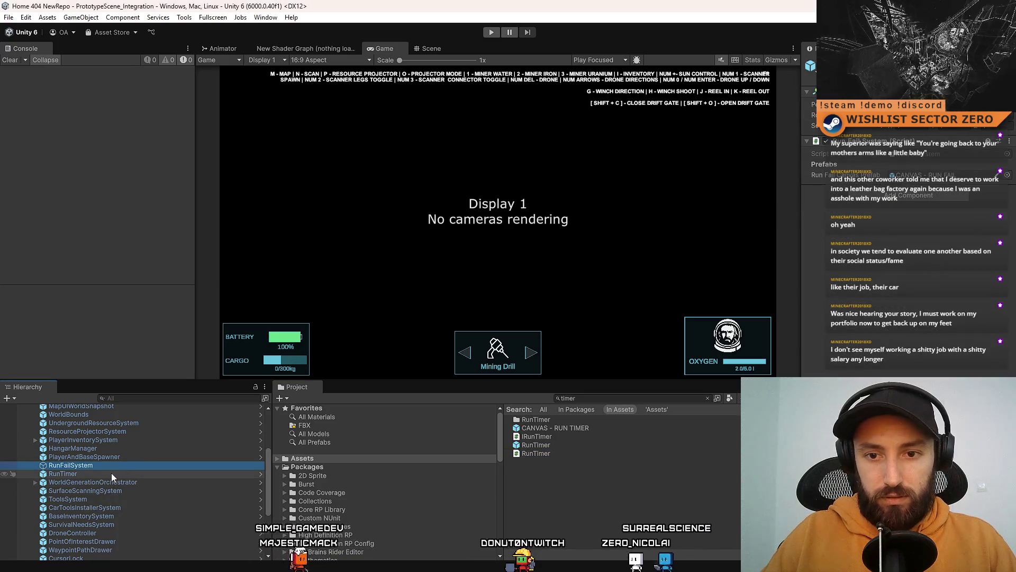
{"action": "left_click", "coordinate": [127, 466]}
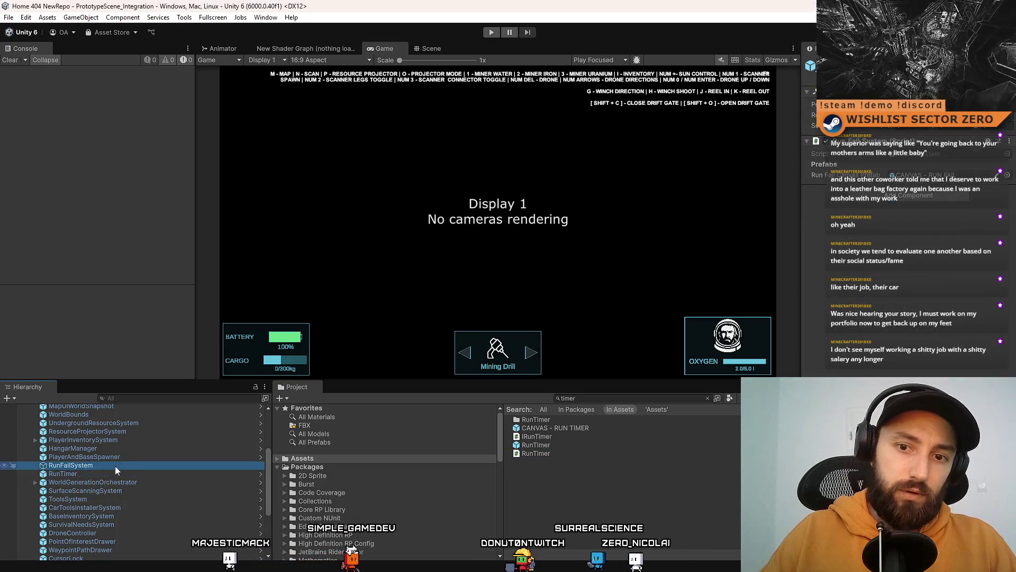
{"action": "left_click", "coordinate": [104, 471]}
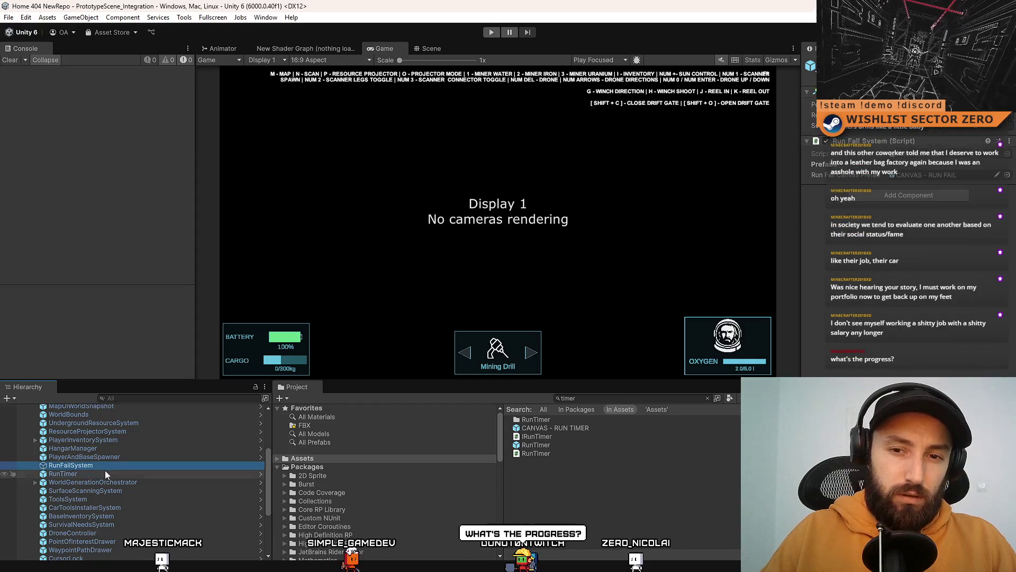
{"action": "left_click", "coordinate": [117, 464]}
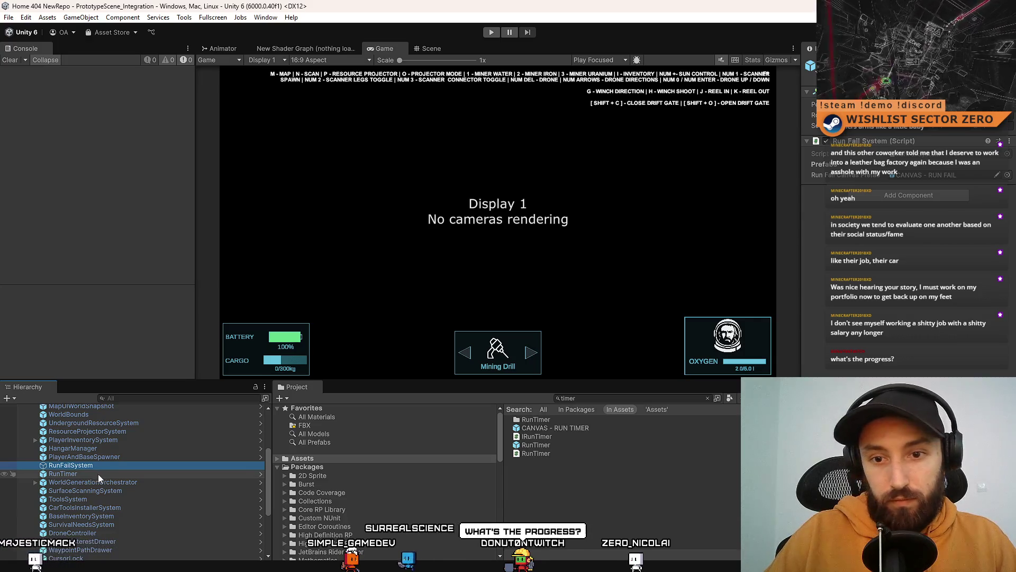
{"action": "left_click", "coordinate": [97, 475]}
{"action": "left_click", "coordinate": [116, 463]}
{"action": "left_click", "coordinate": [103, 471]}
{"action": "left_click", "coordinate": [116, 465]}
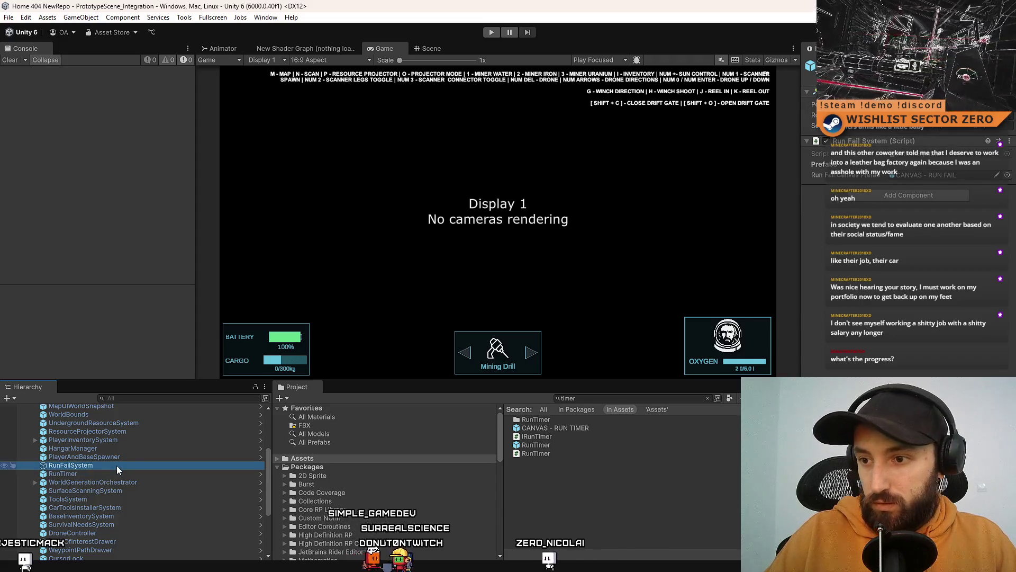
{"action": "left_click", "coordinate": [380, 494]}
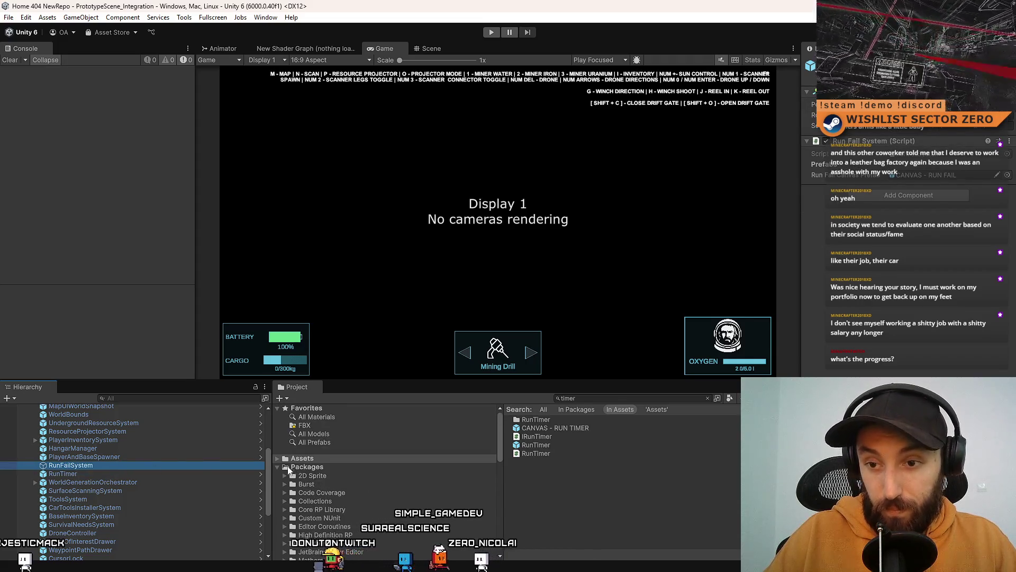
Browse the Project window to the Prefabs > Systems > Systems folder
{"action": "scroll", "coordinate": [337, 482], "scroll_direction": "down", "scroll_amount": 3}
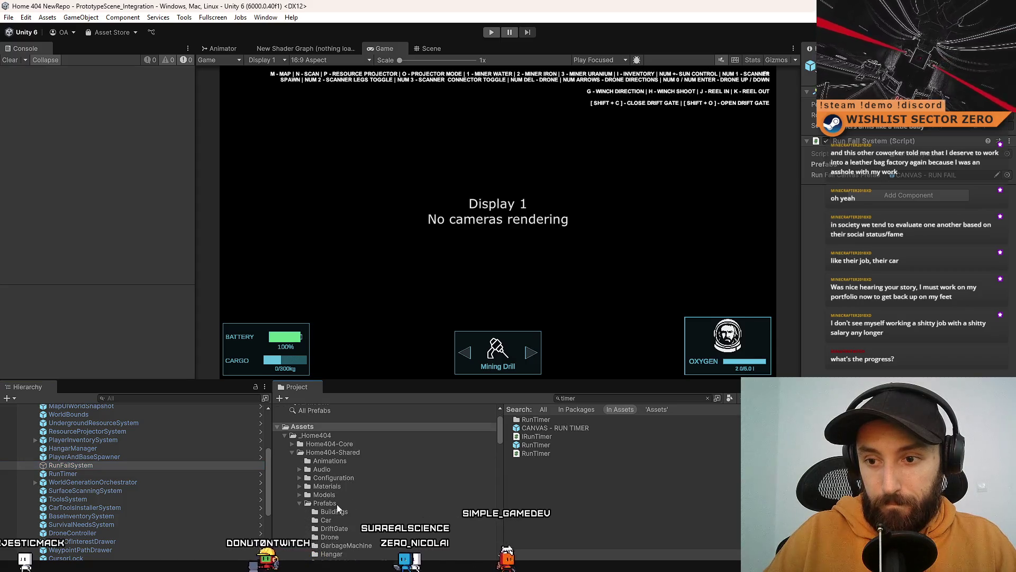
{"action": "left_click", "coordinate": [348, 504]}
{"action": "scroll", "coordinate": [370, 495], "scroll_direction": "down", "scroll_amount": 4}
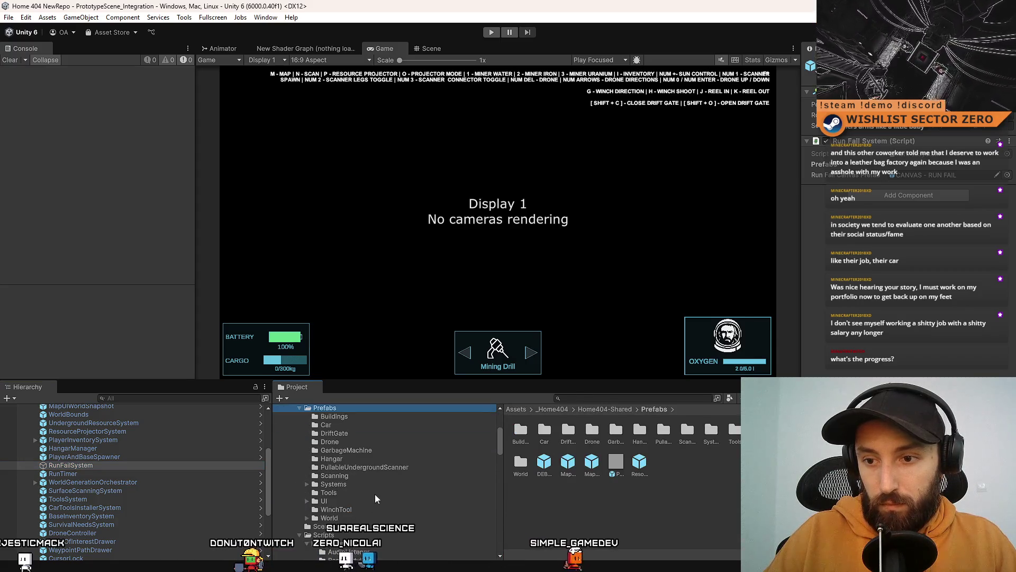
{"action": "left_click", "coordinate": [357, 483]}
{"action": "left_click", "coordinate": [548, 437]}
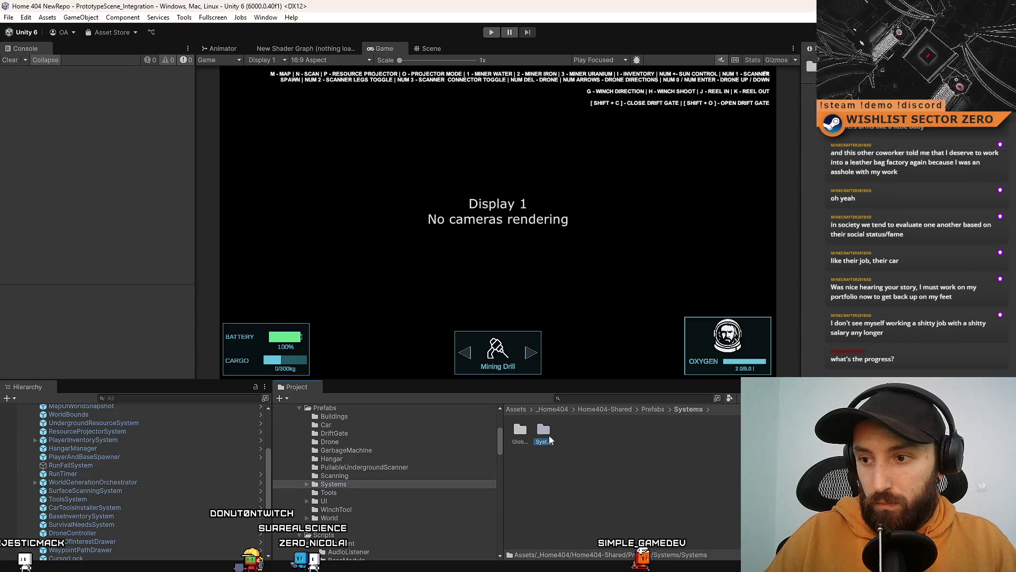
{"action": "double_click", "coordinate": [547, 437]}
{"action": "scroll", "coordinate": [656, 520], "scroll_direction": "down", "scroll_amount": 3, "text": "ctrl"}
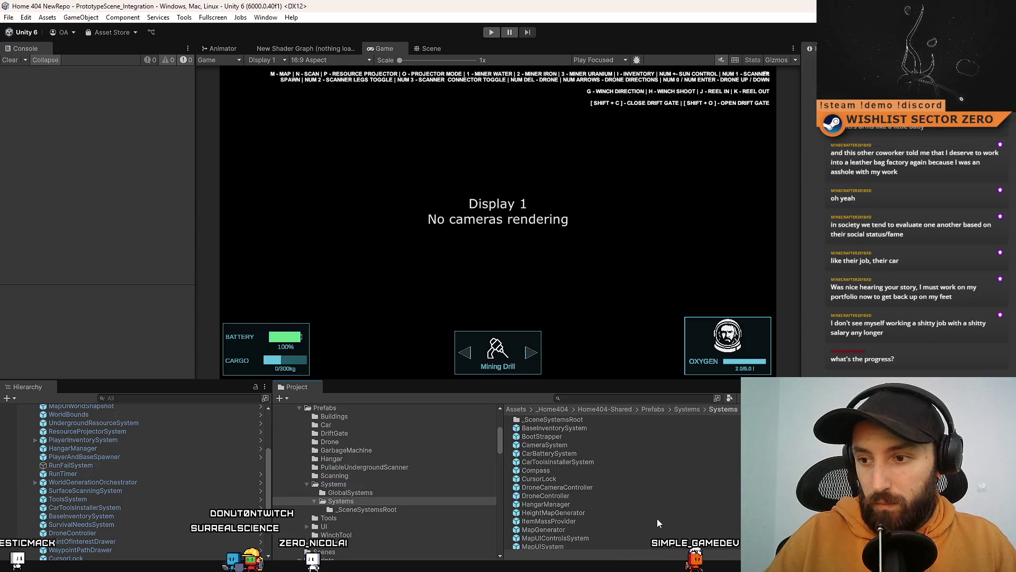
{"action": "scroll", "coordinate": [668, 509], "scroll_direction": "up", "scroll_amount": 3, "text": "ctrl"}
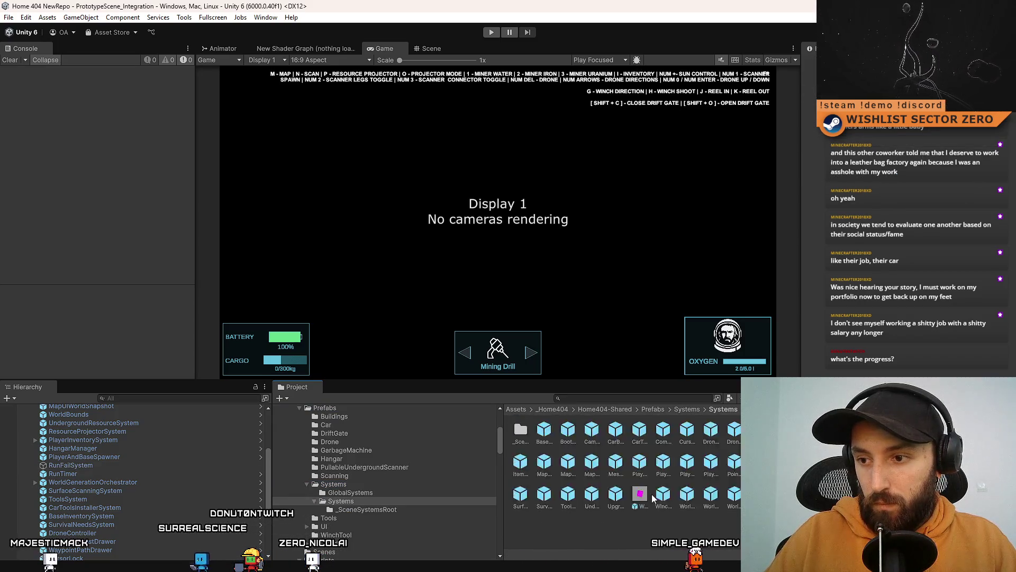
Drag RunFailSystem from the Hierarchy into that folder, dismissing the restructure warning, to create its prefab
{"action": "left_click", "coordinate": [90, 465]}
{"action": "left_click_drag", "start_coordinate": [90, 467], "coordinate": [530, 519]}
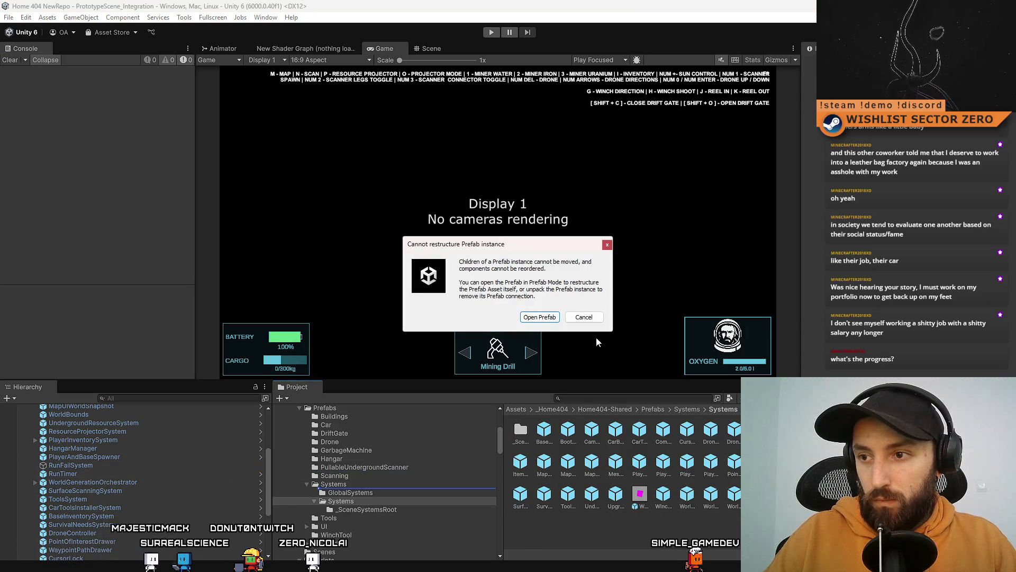
{"action": "left_click", "coordinate": [584, 317]}
{"action": "scroll", "coordinate": [181, 485], "scroll_direction": "up", "scroll_amount": 5}
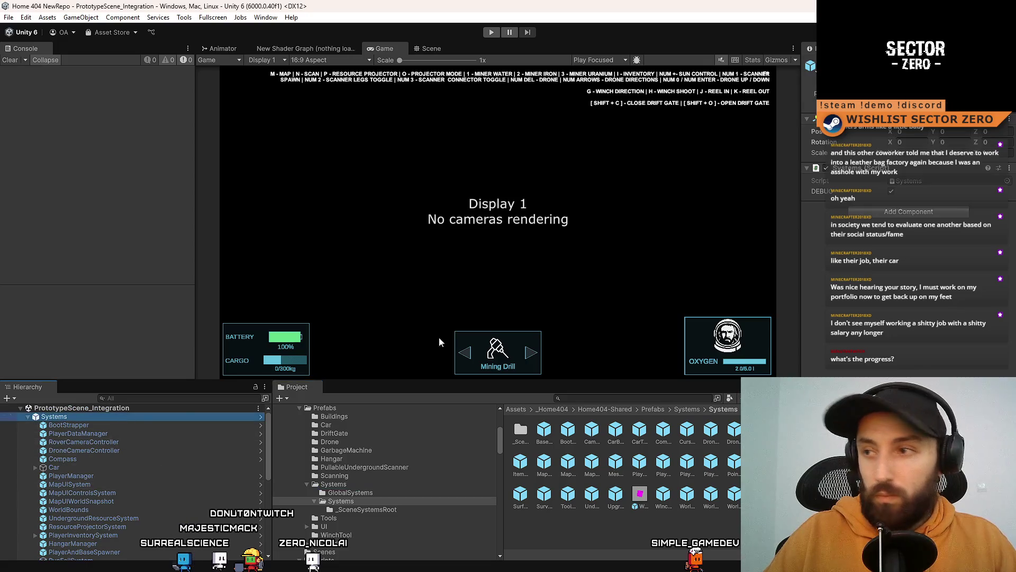
{"action": "scroll", "coordinate": [161, 487], "scroll_direction": "down", "scroll_amount": 4}
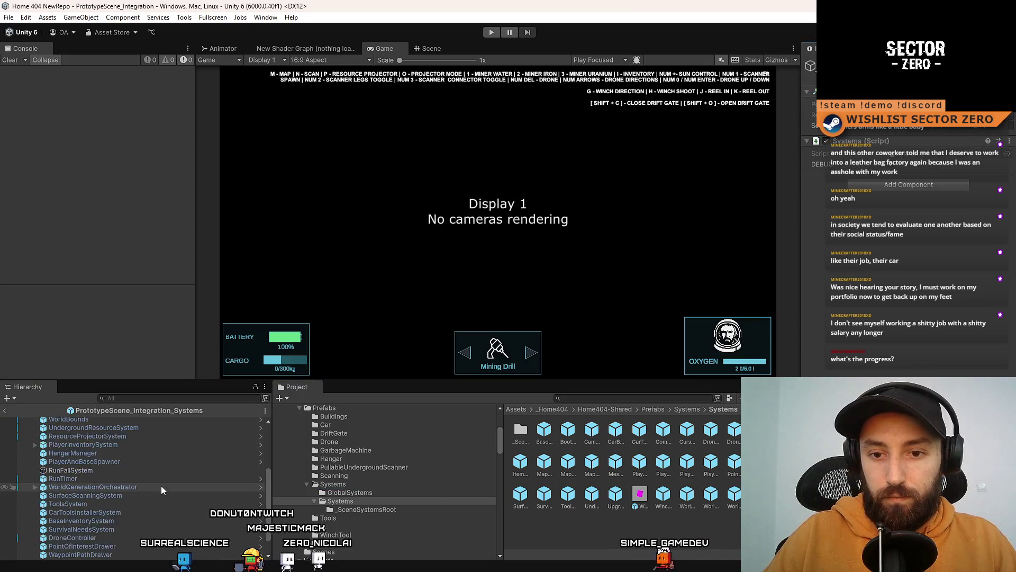
{"action": "left_click_drag", "start_coordinate": [88, 474], "coordinate": [465, 487]}
{"action": "left_click_drag", "start_coordinate": [568, 530], "coordinate": [567, 525]}
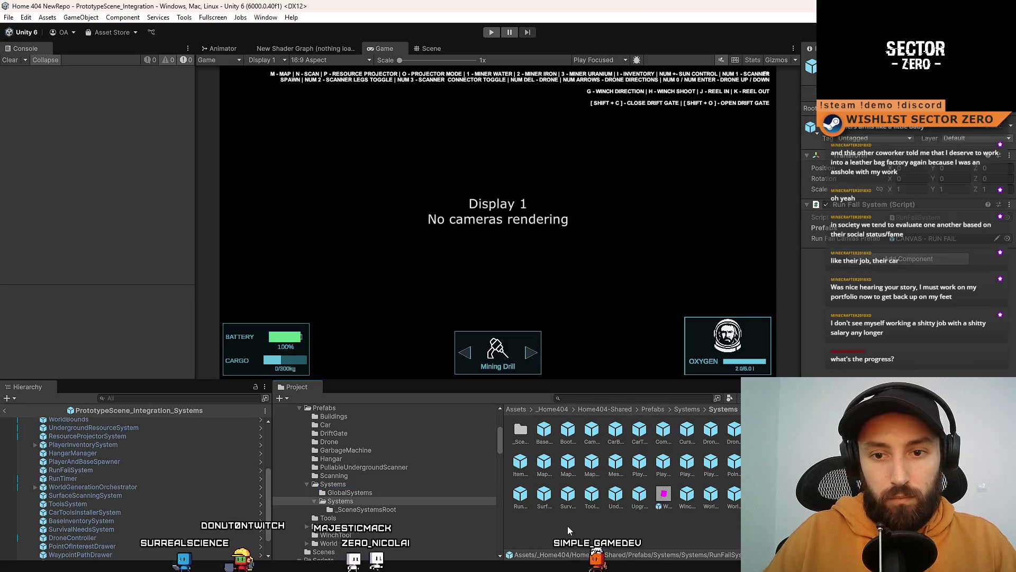
{"action": "left_click", "coordinate": [657, 522]}
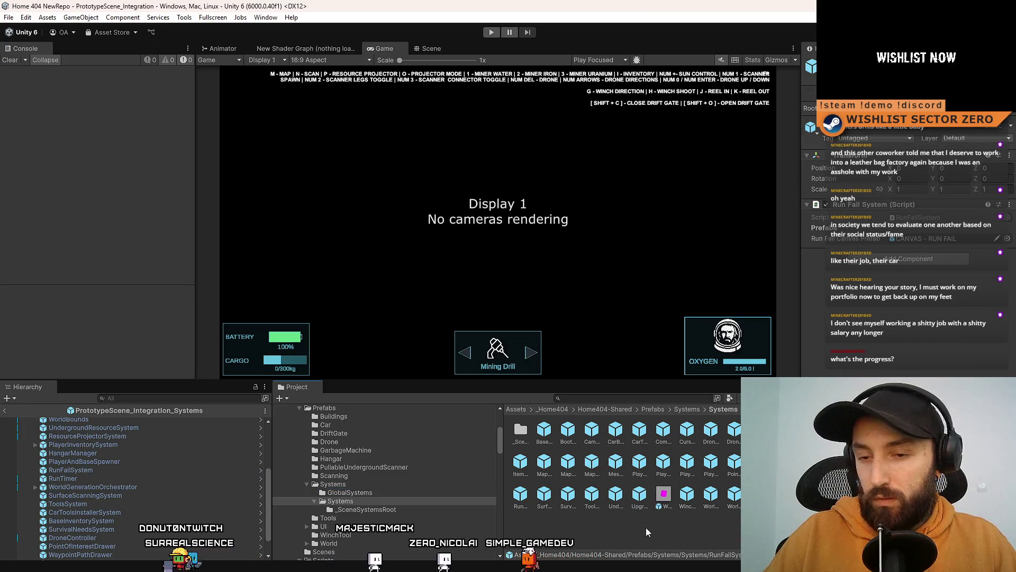
{"action": "scroll", "coordinate": [104, 507], "scroll_direction": "up", "scroll_amount": 2}
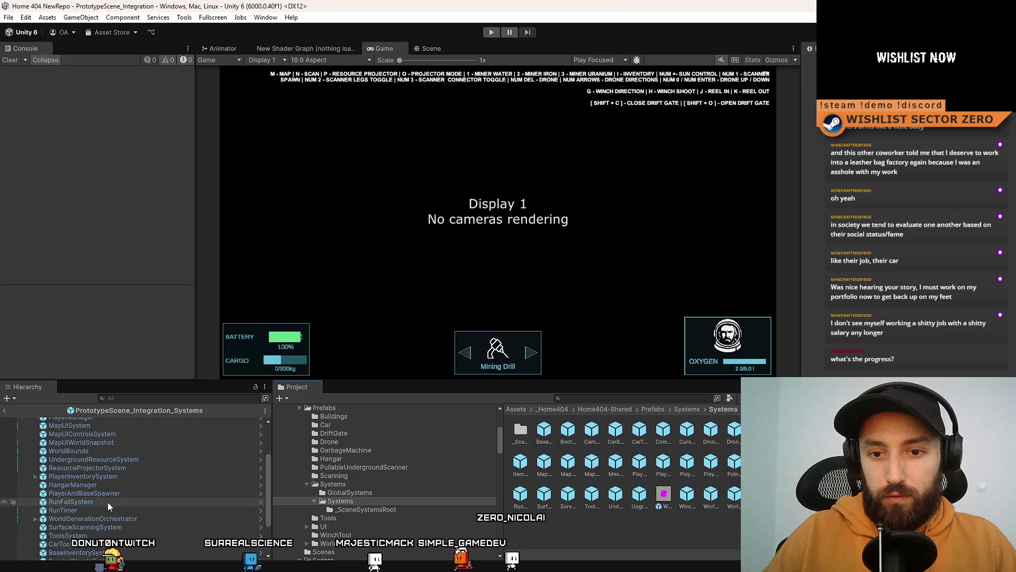
{"action": "scroll", "coordinate": [107, 501], "scroll_direction": "up", "scroll_amount": 3}
{"action": "left_click", "coordinate": [28, 421]}
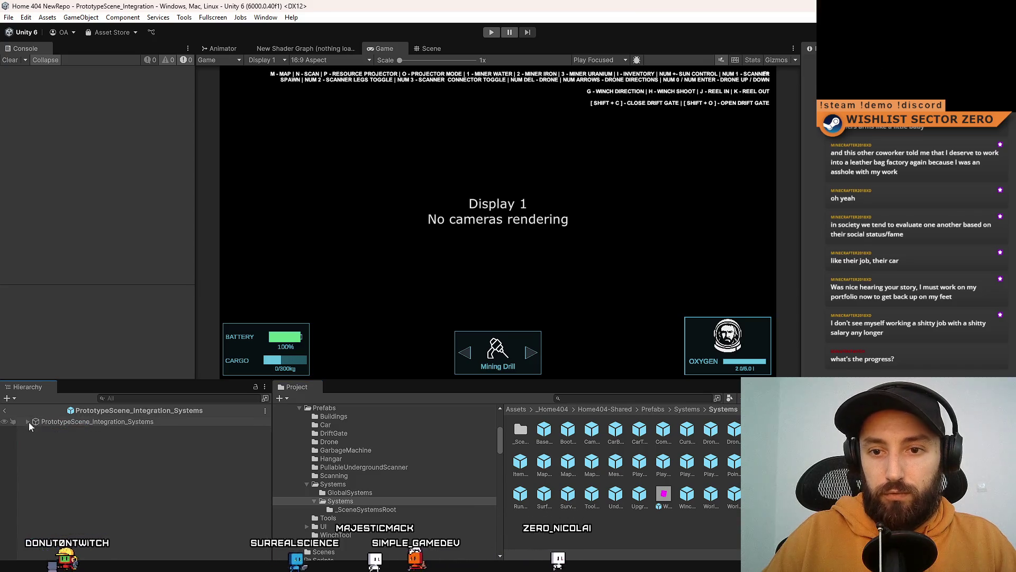
Search the project for 'ondrej' and open the PrototypeScene_Ondrej_Systems prefab
{"action": "left_click", "coordinate": [625, 398]}
{"action": "type", "text": "ondrej in"}
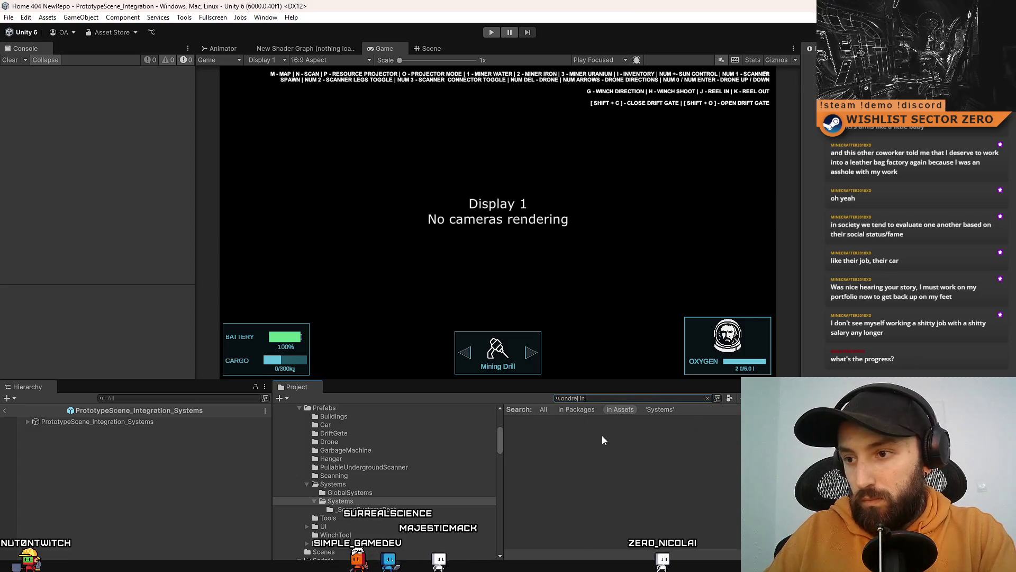
{"action": "key", "text": "BackSpace"}
{"action": "key", "text": "BackSpace"}
{"action": "key", "text": "BackSpace"}
{"action": "scroll", "coordinate": [589, 471], "scroll_direction": "down", "scroll_amount": 3}
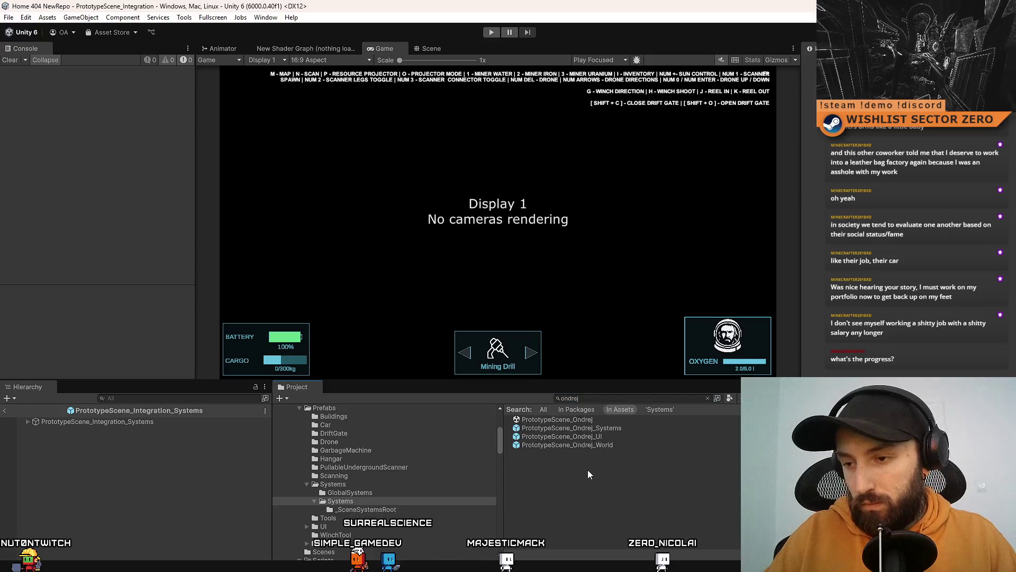
{"action": "left_click", "coordinate": [604, 428]}
{"action": "double_click", "coordinate": [604, 427]}
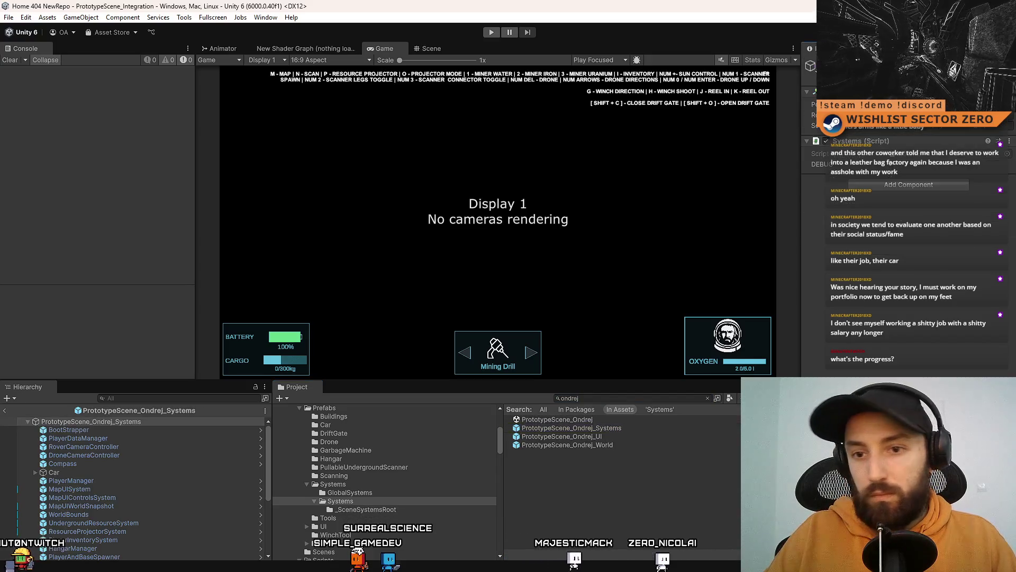
{"action": "scroll", "coordinate": [162, 487], "scroll_direction": "down", "scroll_amount": 3}
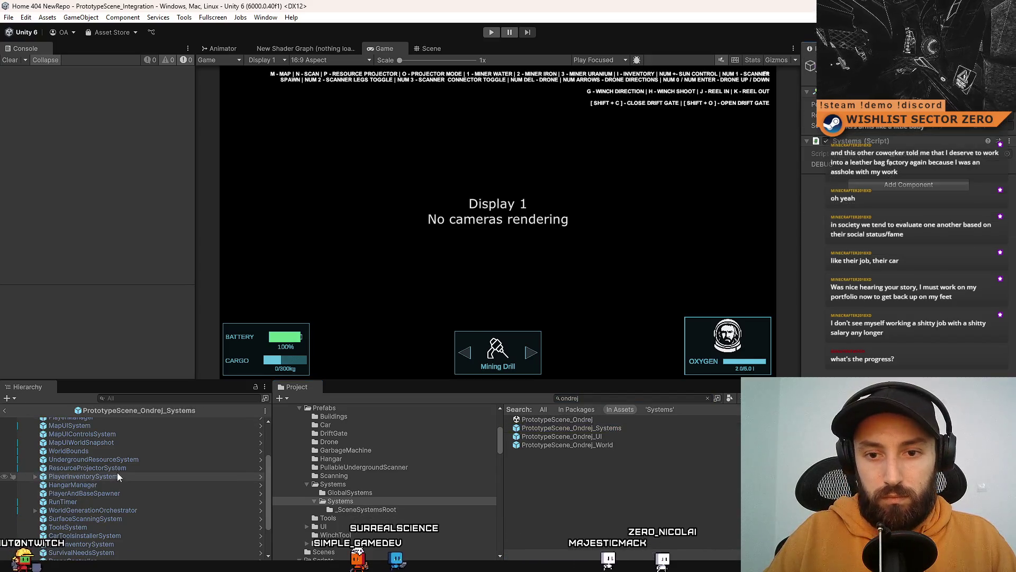
{"action": "left_click", "coordinate": [115, 502]}
Add the RunFailSystem prefab to its Hierarchy, clear the search, and enter Play mode
{"action": "left_click", "coordinate": [614, 501]}
{"action": "left_click", "coordinate": [602, 399]}
{"action": "type", "text": "run fail sys"}
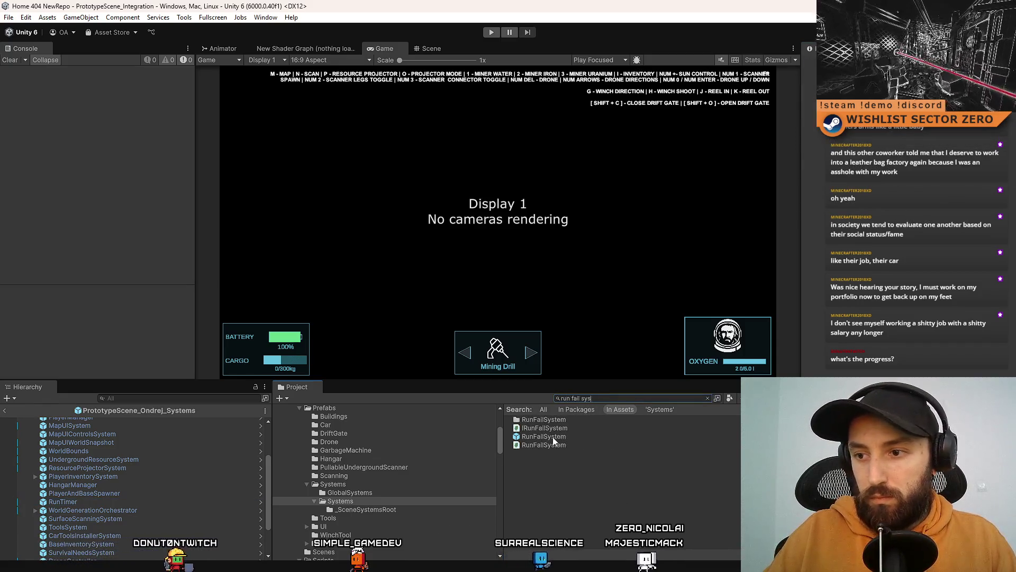
{"action": "left_click_drag", "start_coordinate": [552, 437], "coordinate": [87, 497]}
{"action": "left_click", "coordinate": [566, 500]}
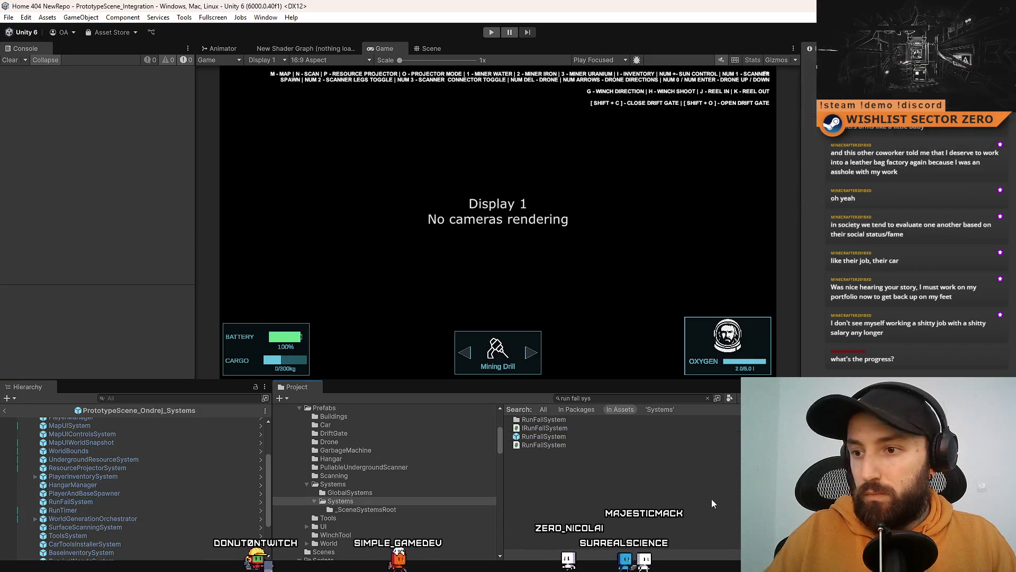
{"action": "left_click", "coordinate": [707, 398]}
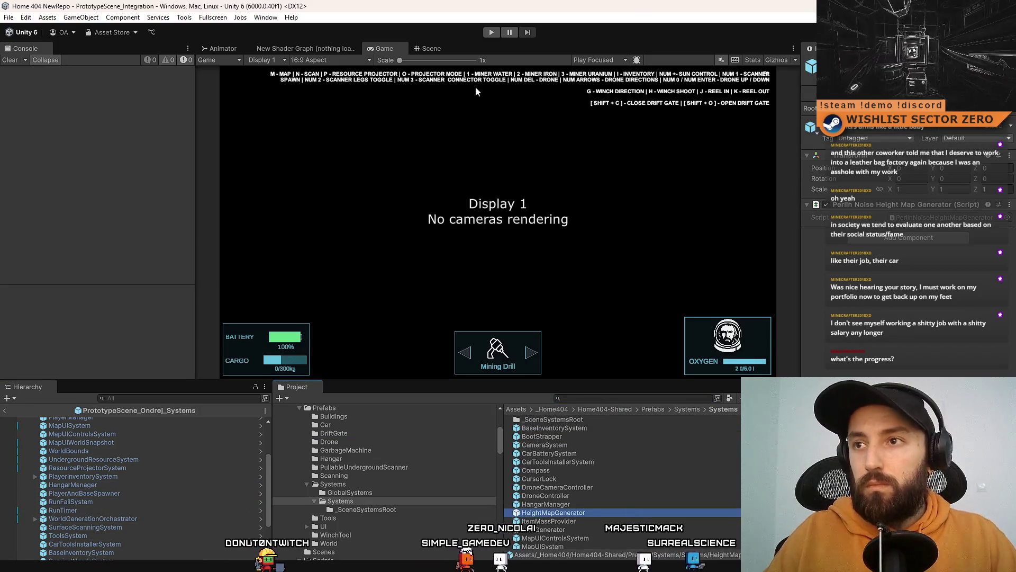
{"action": "left_click", "coordinate": [630, 512]}
{"action": "left_click", "coordinate": [492, 32]}
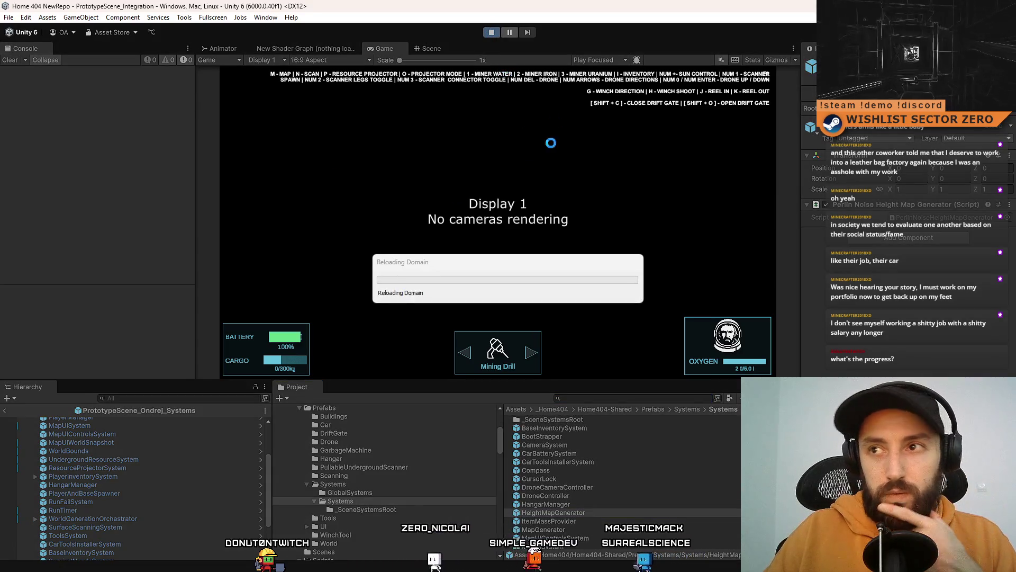
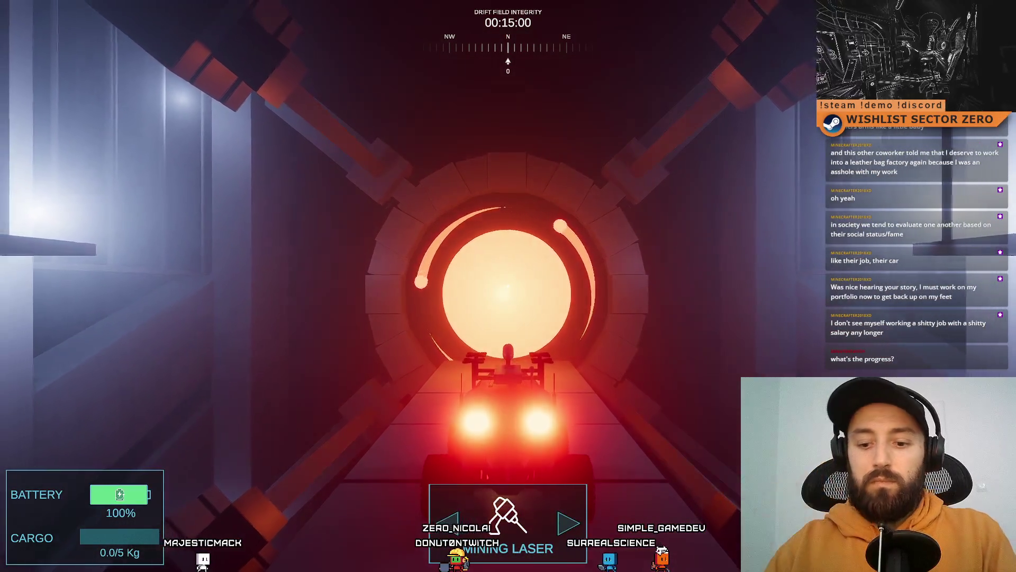
Stop the playtest and open the WorldGenerationOrchestrator script, found by searching 'orchestra'
{"action": "key", "text": "F11"}
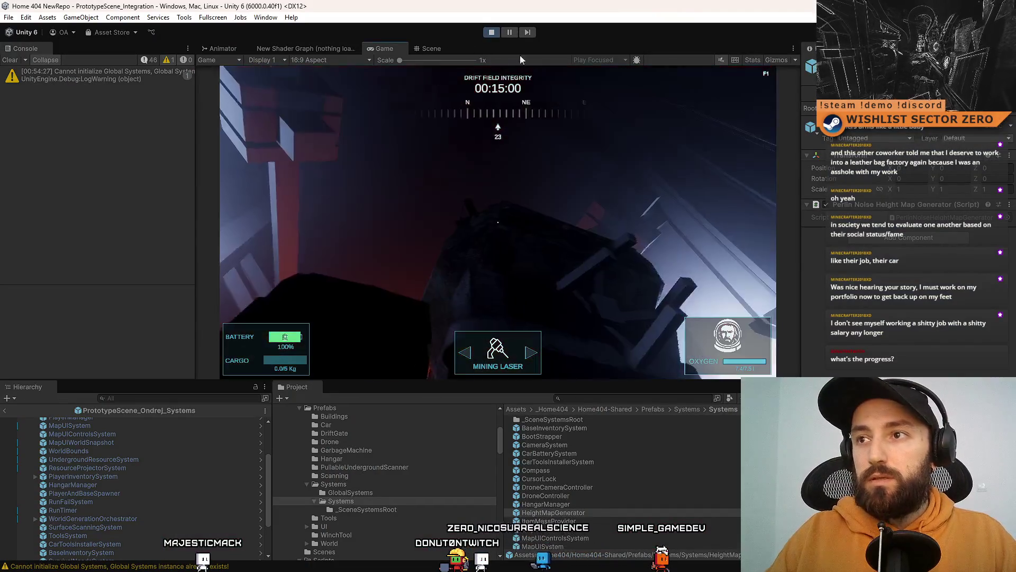
{"action": "left_click", "coordinate": [493, 32]}
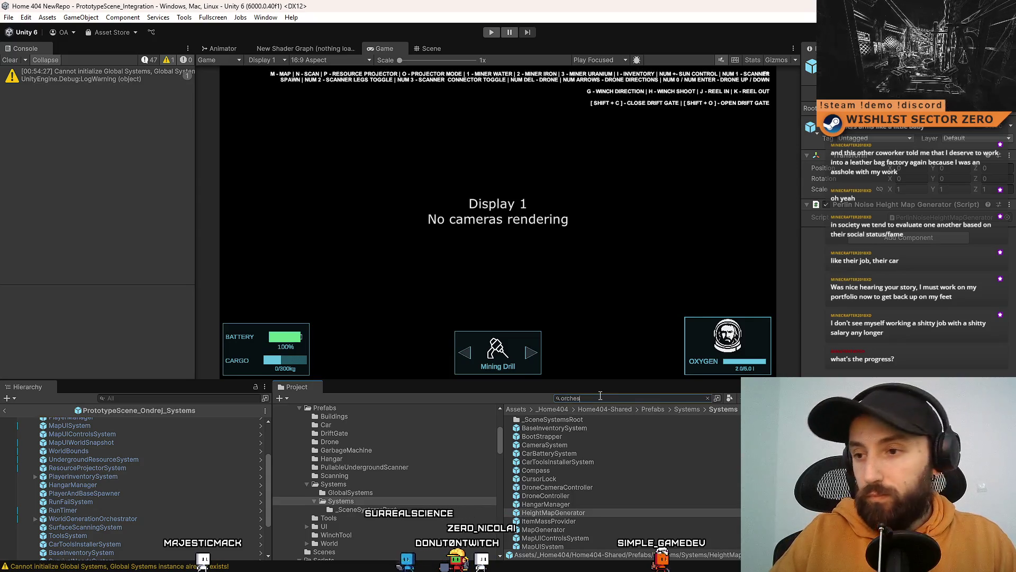
{"action": "type", "text": "orchestra"}
{"action": "left_click", "coordinate": [614, 430]}
{"action": "left_click", "coordinate": [604, 445]}
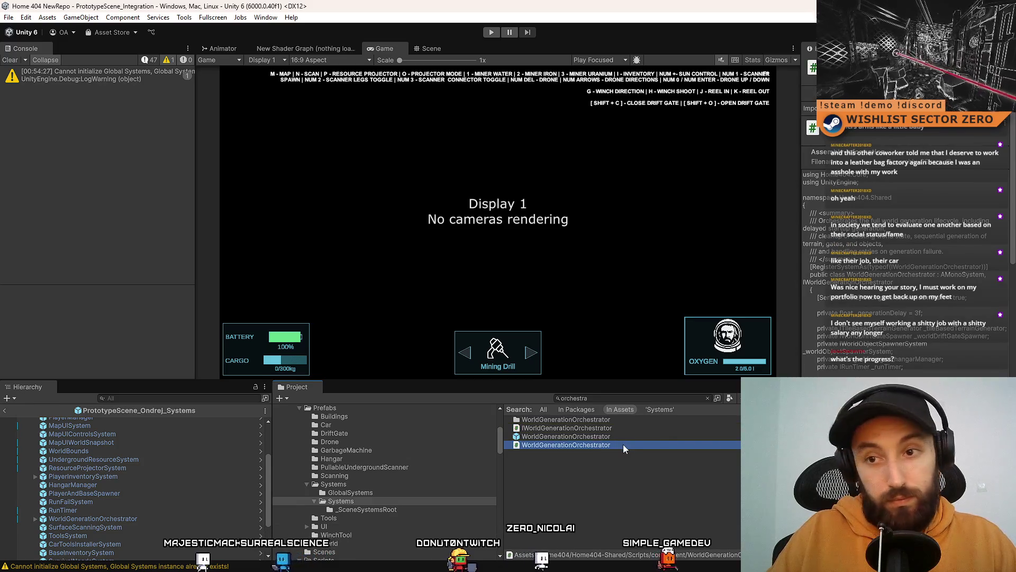
{"action": "double_click", "coordinate": [624, 443]}
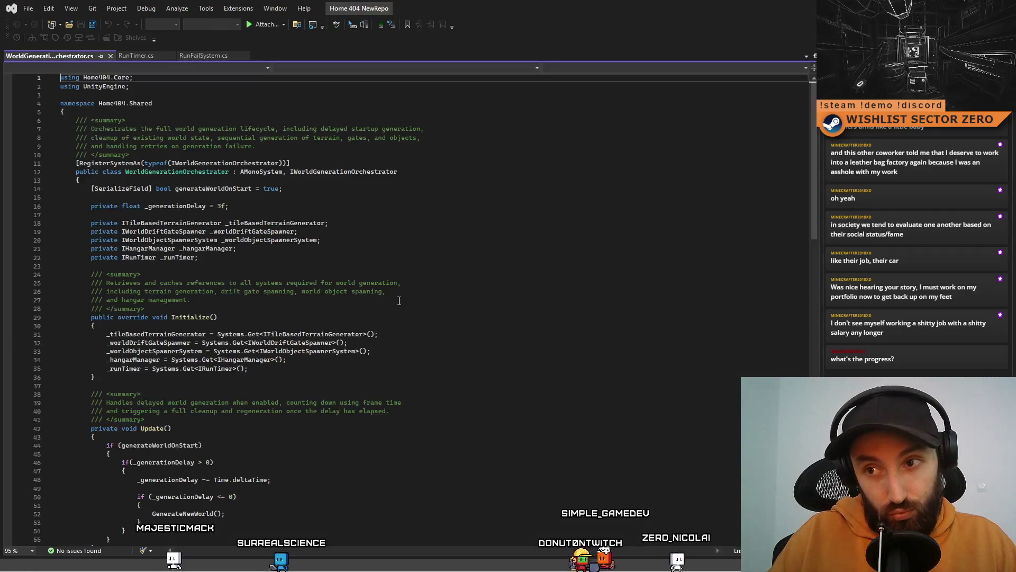
Change GenerateNewWorld's _runTimer.SetTime(15) to SetTime(600) and save the script
{"action": "mouse_move", "coordinate": [814, 122]}
{"action": "left_mouse_down"}
{"action": "mouse_move", "coordinate": [825, 358]}
{"action": "mouse_move", "coordinate": [819, 265]}
{"action": "left_mouse_up"}
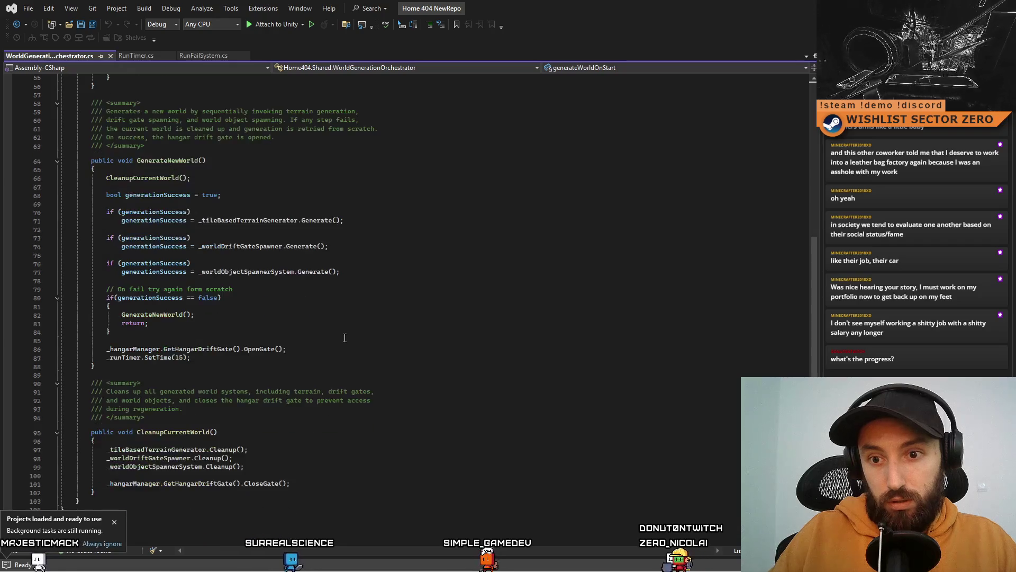
{"action": "left_click", "coordinate": [180, 358]}
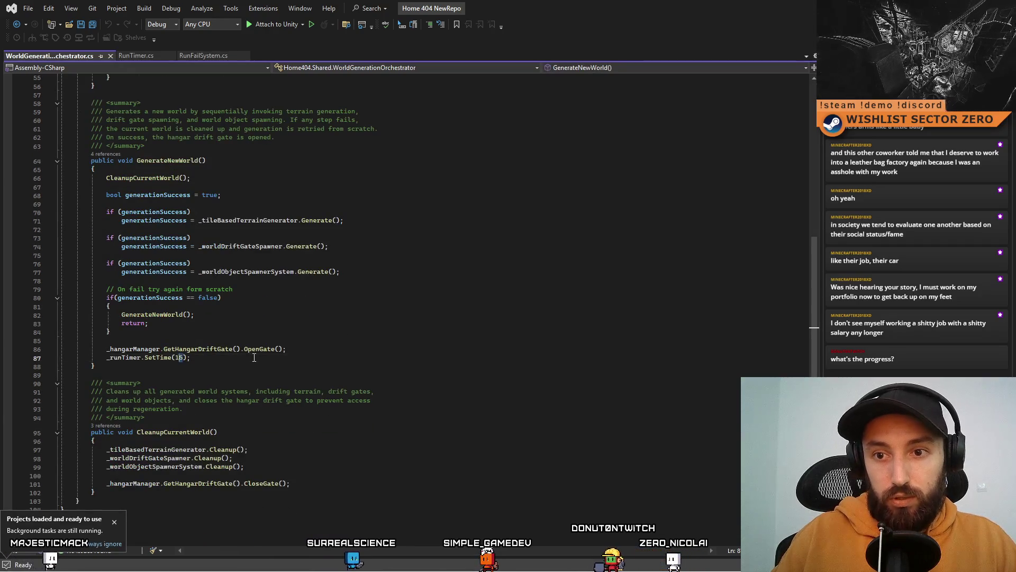
{"action": "type", "text": "600"}
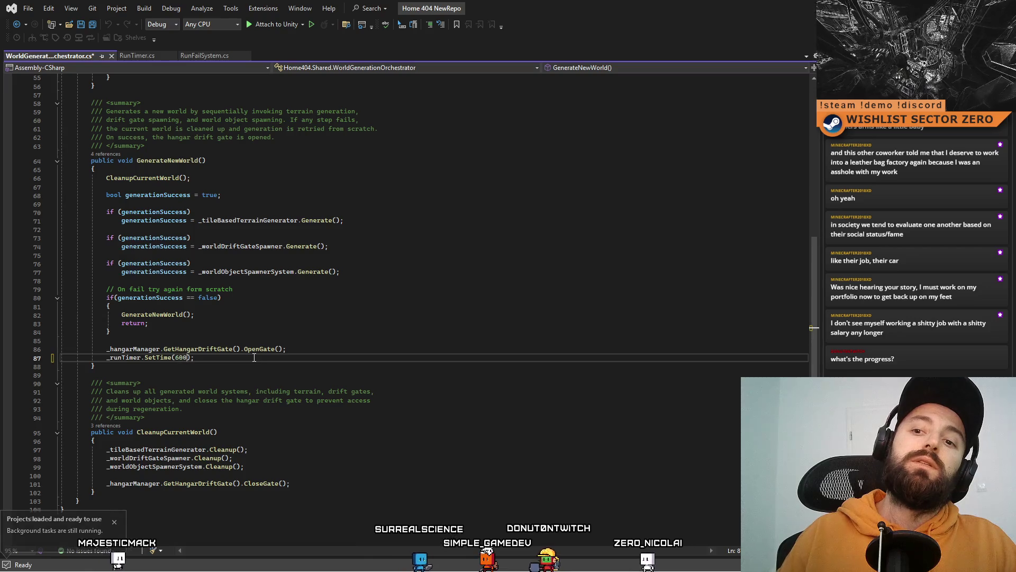
{"action": "key", "text": "Up"}
{"action": "key", "text": "Up"}
{"action": "key", "text": "Up"}
{"action": "key", "text": "Down"}
{"action": "key", "text": "Down"}
{"action": "key", "text": "Down"}
{"action": "key", "text": "Up"}
{"action": "key", "text": "Up"}
{"action": "key", "text": "Up"}
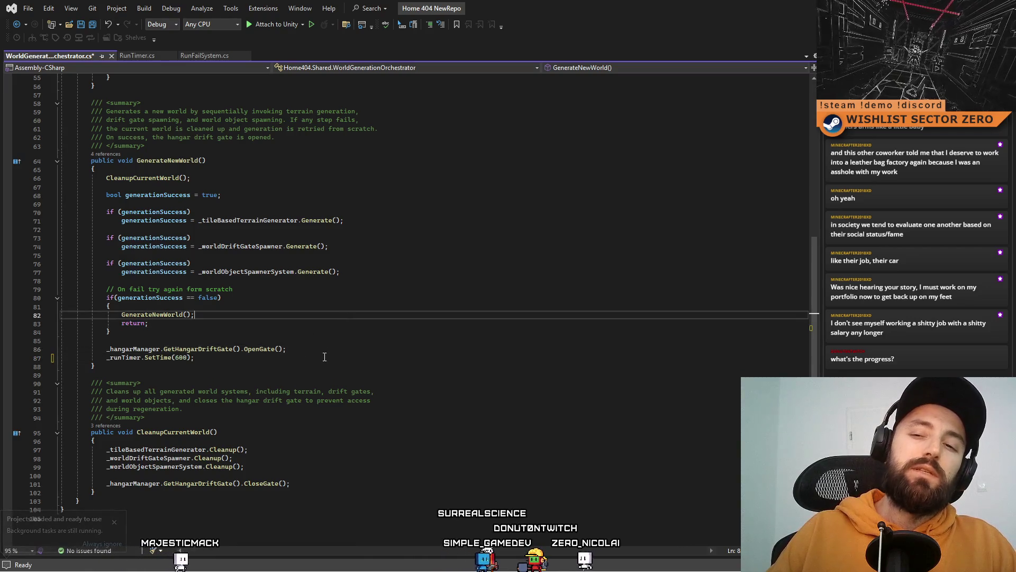
{"action": "left_click", "coordinate": [325, 357]}
{"action": "key", "text": "ctrl+s"}
{"action": "left_click", "coordinate": [397, 332]}
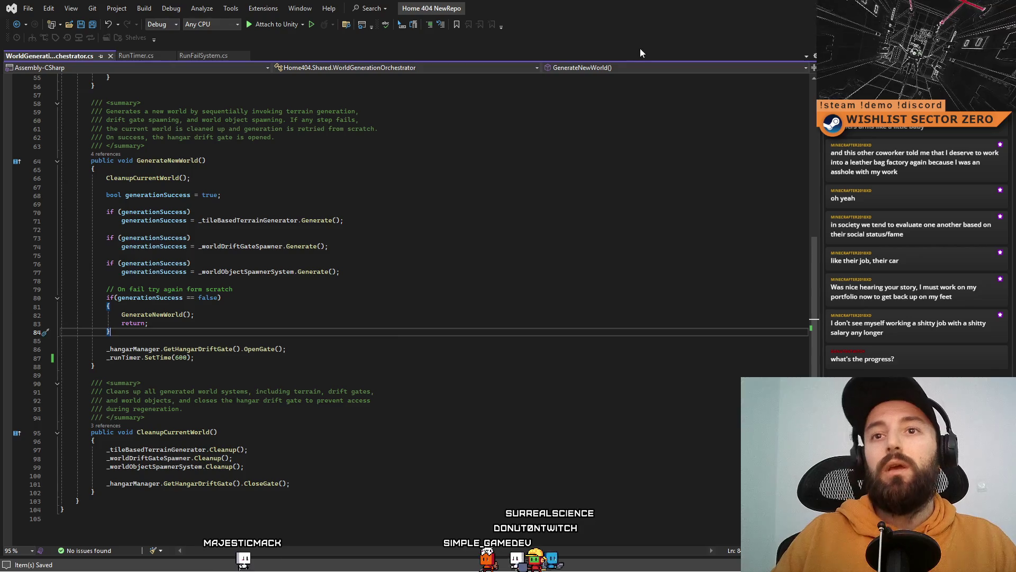
{"action": "key", "text": "alt+Tab"}
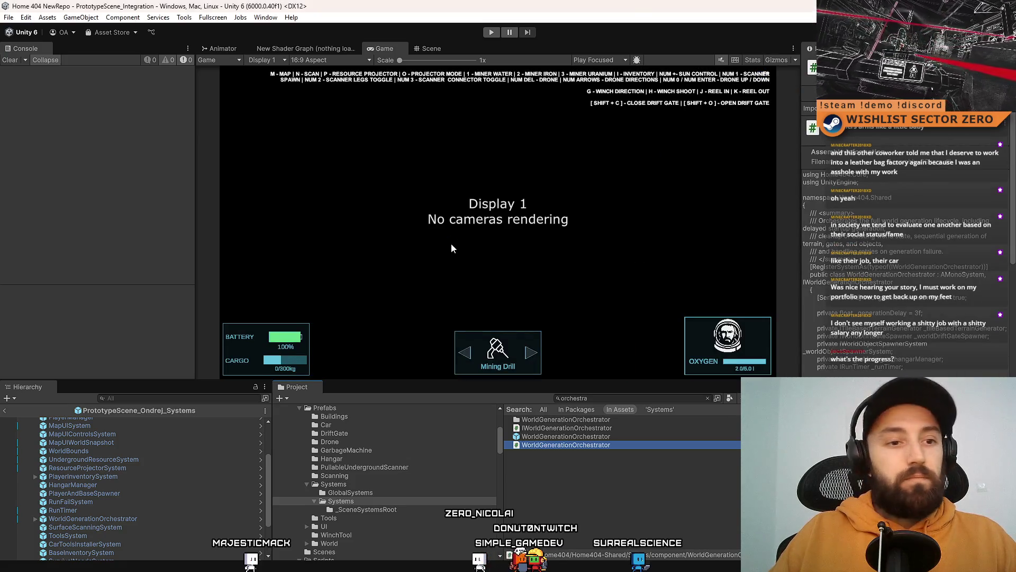
Leave the Unity editor to reach SourceTree's repository history
{"action": "key", "text": "super+d"}
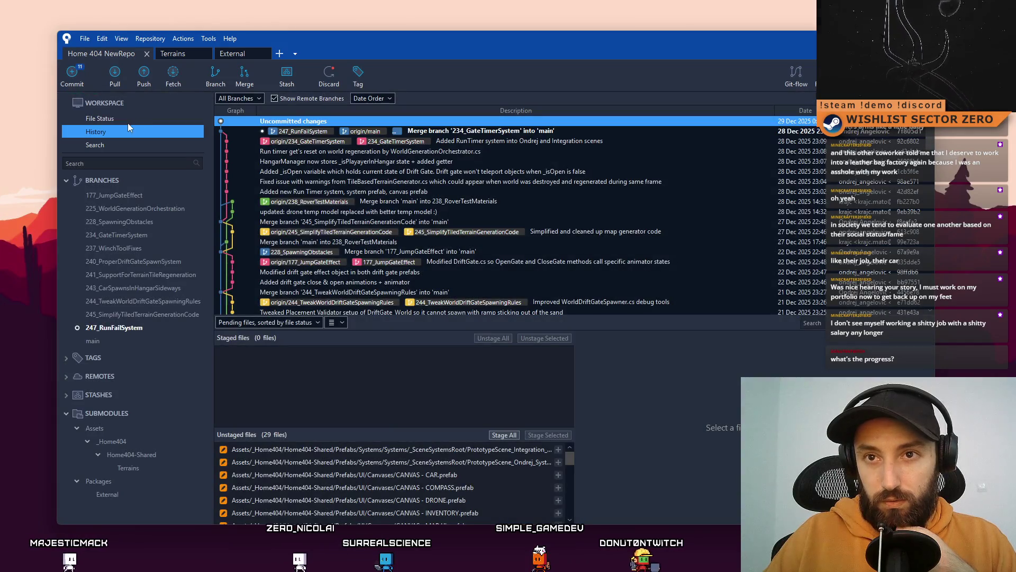
Show uncommitted changes and review the INVENTORY, SURVIVAL NEEDS, MAP UI, DRONE and CAR prefab diffs
{"action": "left_click", "coordinate": [128, 122]}
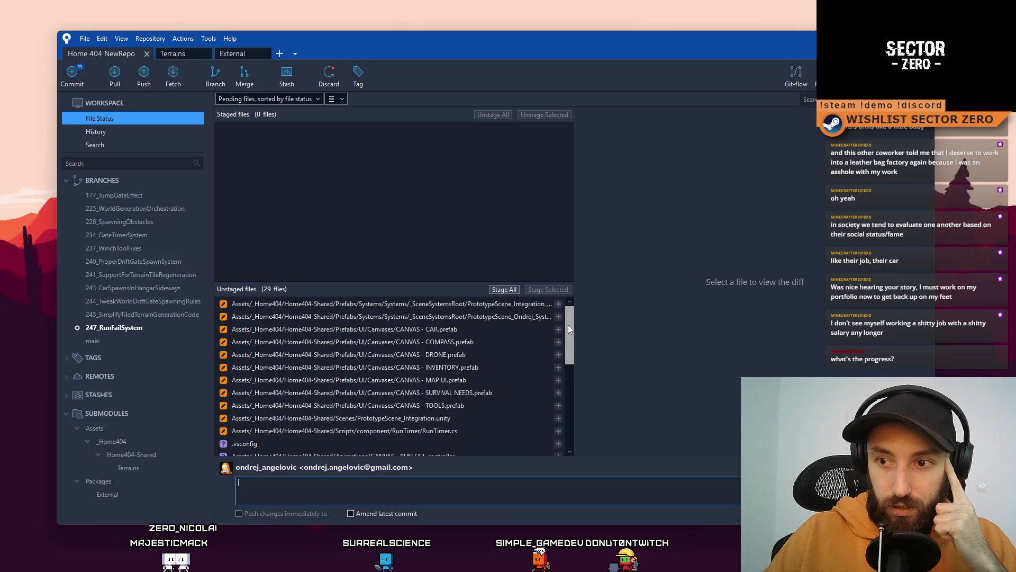
{"action": "left_click", "coordinate": [465, 367]}
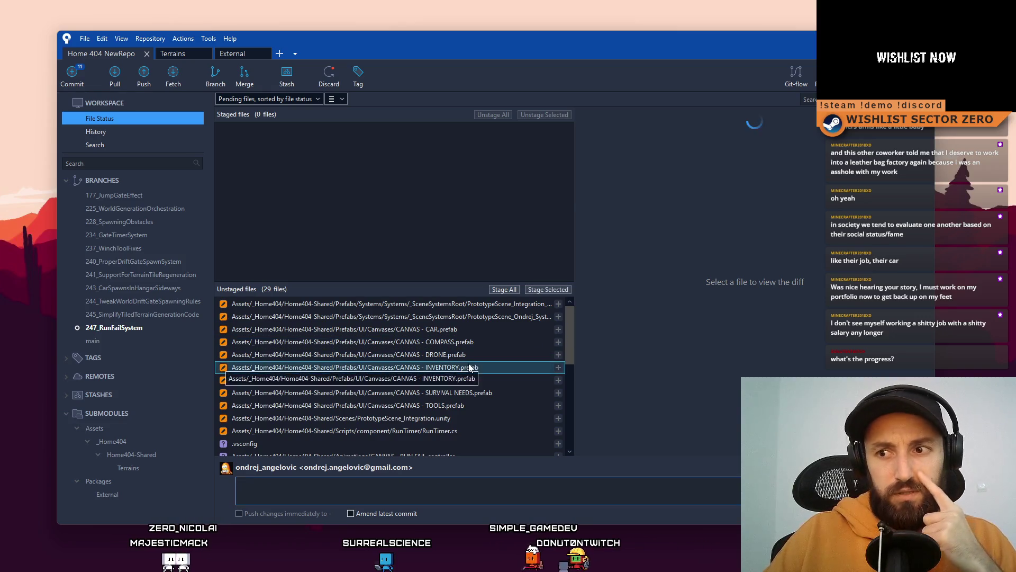
{"action": "left_click", "coordinate": [508, 392]}
{"action": "left_click", "coordinate": [499, 380]}
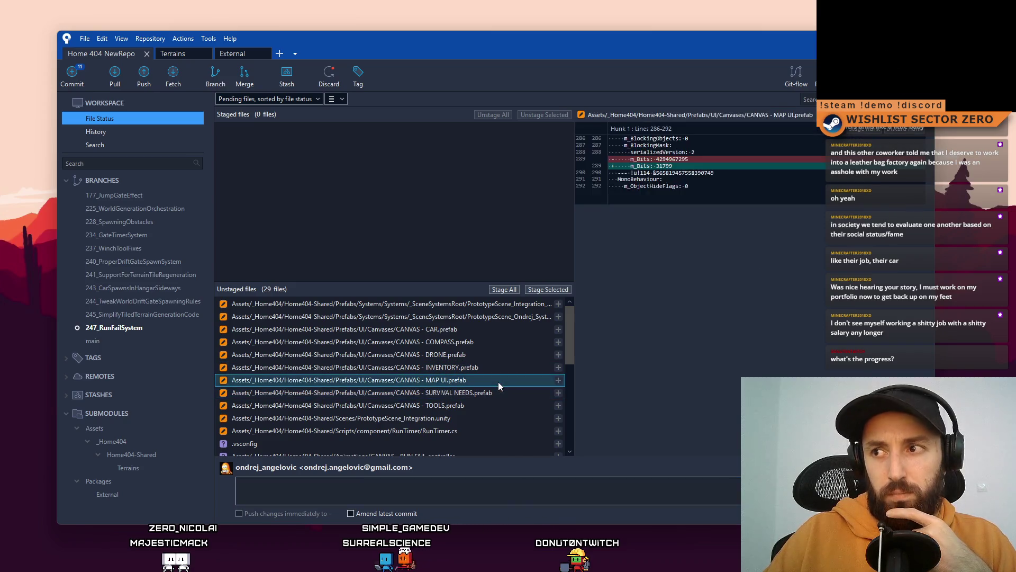
{"action": "left_click", "coordinate": [486, 355]}
{"action": "left_click", "coordinate": [494, 330]}
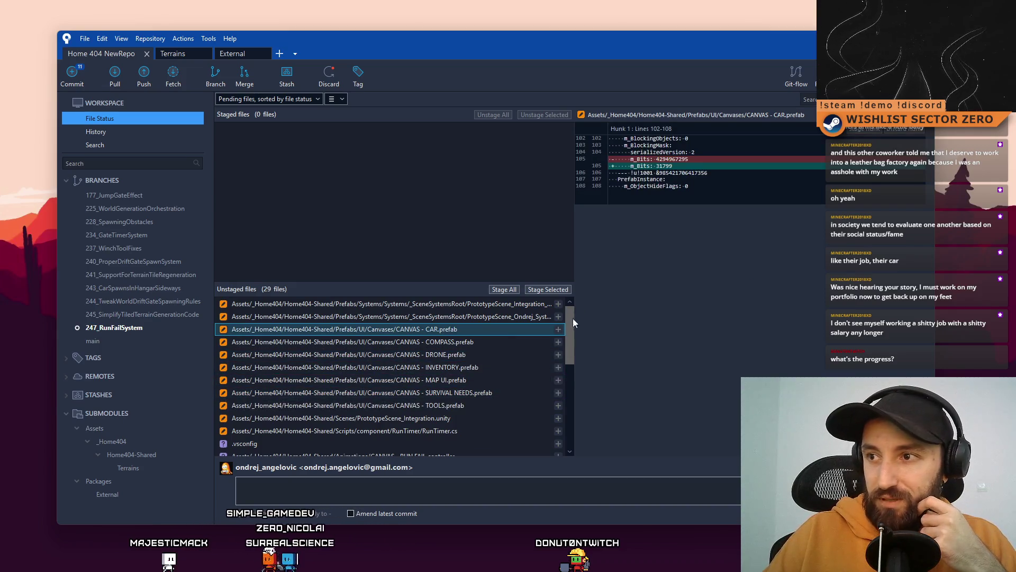
{"action": "scroll", "coordinate": [566, 386], "scroll_direction": "down", "scroll_amount": 3}
{"action": "scroll", "coordinate": [563, 371], "scroll_direction": "up", "scroll_amount": 3}
Check both scene-systems prefab diffs, then select the canvas prefabs from CAR to TOOLS
{"action": "left_click", "coordinate": [487, 304]}
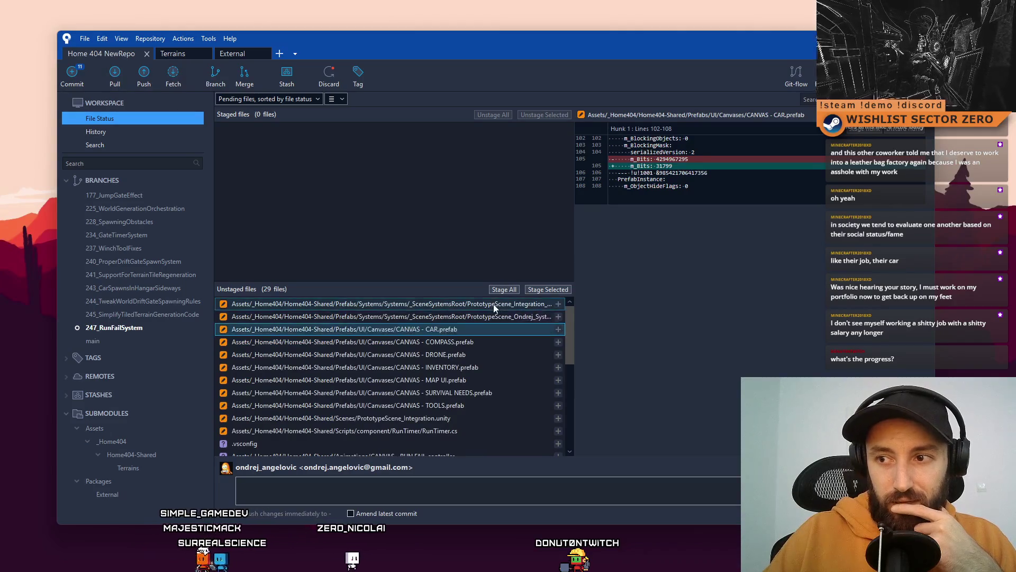
{"action": "left_click", "coordinate": [478, 316]}
{"action": "left_click", "coordinate": [469, 328]}
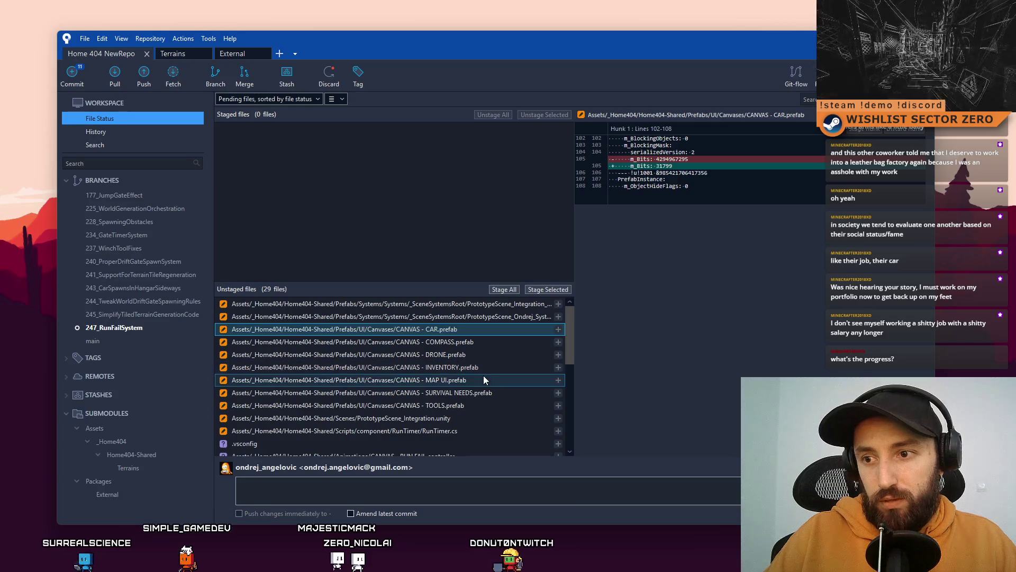
{"action": "left_click", "coordinate": [469, 400], "text": "shift"}
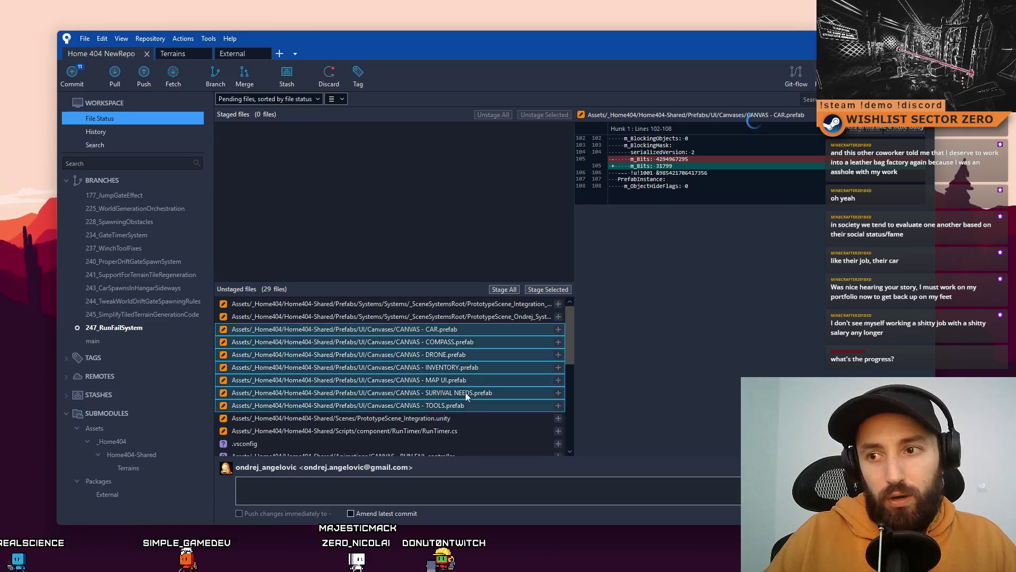
Discard the changes to the seven selected canvas prefabs, CAR through TOOLS
{"action": "left_click_drag", "start_coordinate": [465, 398], "coordinate": [462, 354]}
{"action": "right_click", "coordinate": [462, 354]}
{"action": "left_click", "coordinate": [391, 439]}
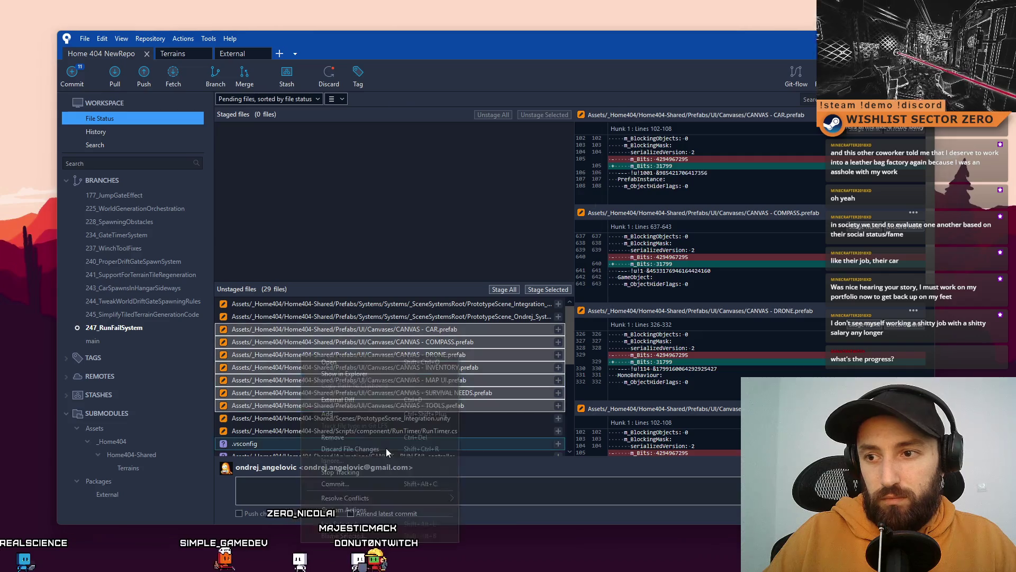
{"action": "left_click", "coordinate": [557, 236]}
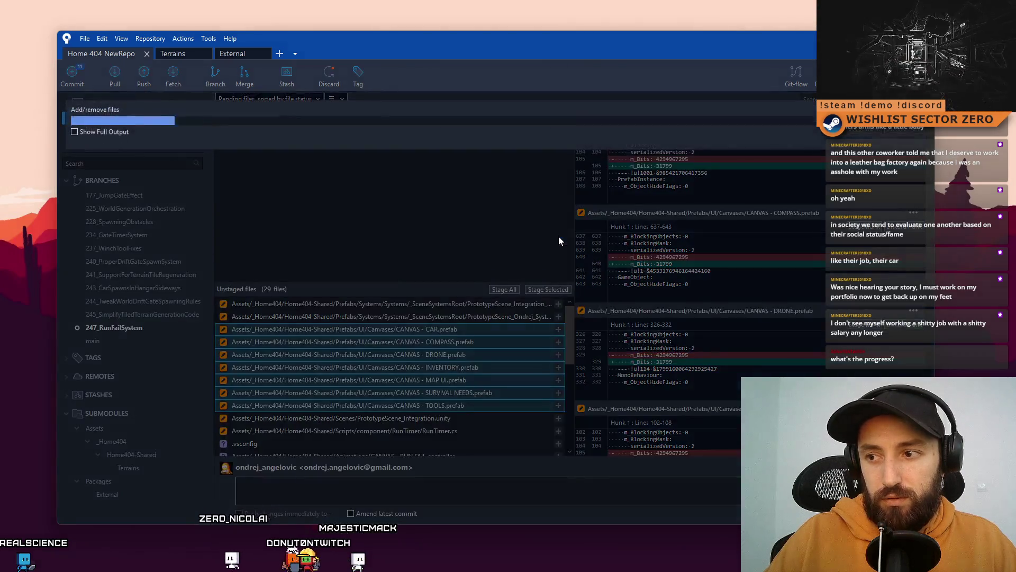
Review the scene, RunTimer.cs and scene-systems diffs, then discard PrototypeScene_Integration.unity's changes
{"action": "left_click", "coordinate": [466, 329]}
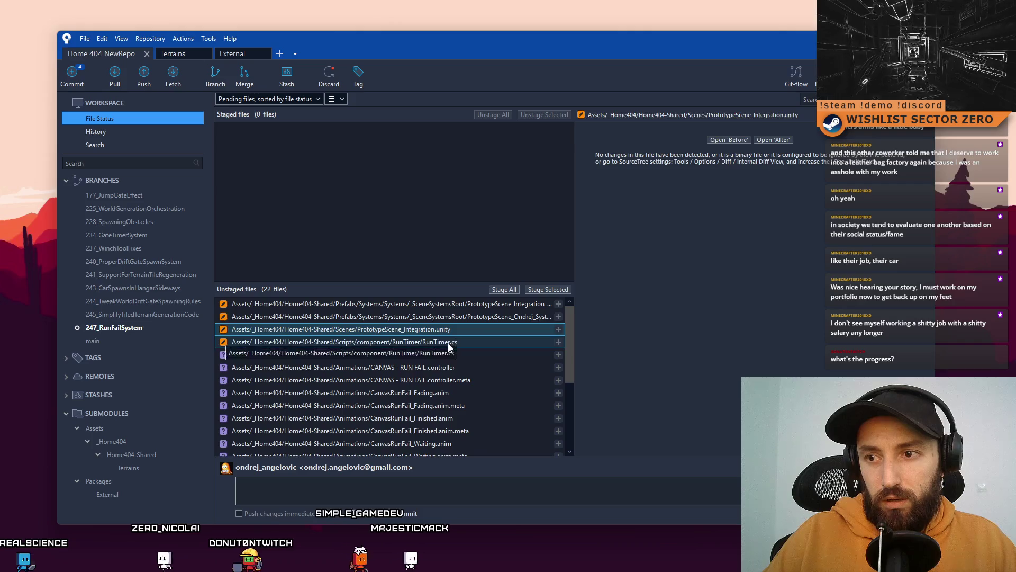
{"action": "left_click", "coordinate": [470, 342]}
{"action": "left_click", "coordinate": [460, 330]}
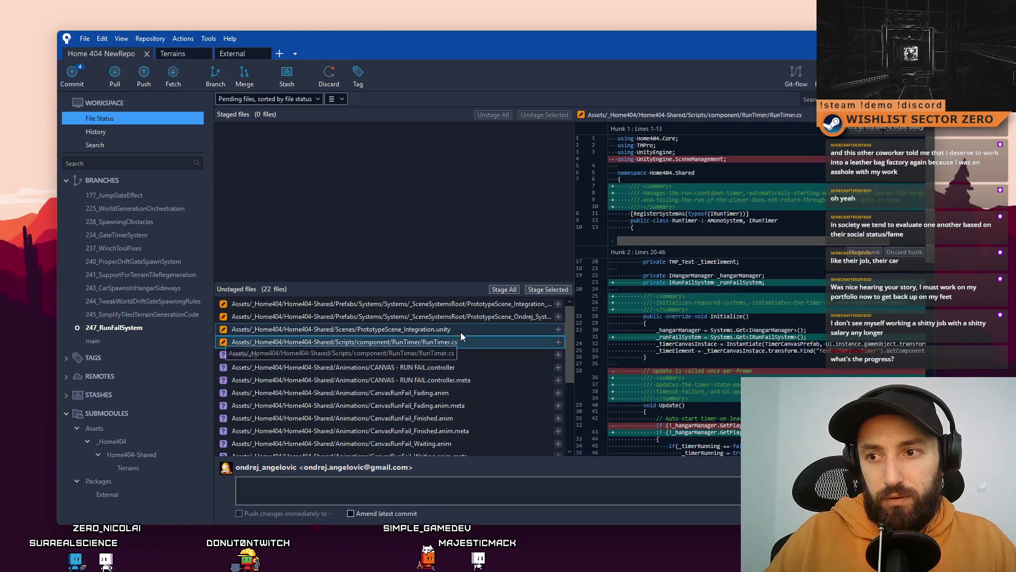
{"action": "left_click", "coordinate": [470, 318]}
{"action": "left_click", "coordinate": [484, 303], "text": "shift"}
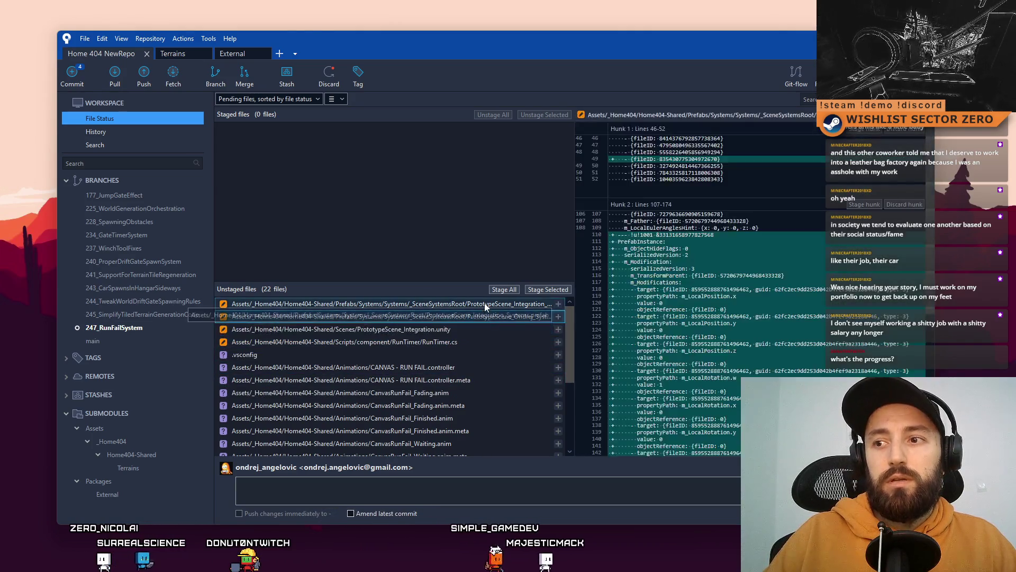
{"action": "left_click", "coordinate": [445, 329]}
{"action": "right_click", "coordinate": [445, 329]}
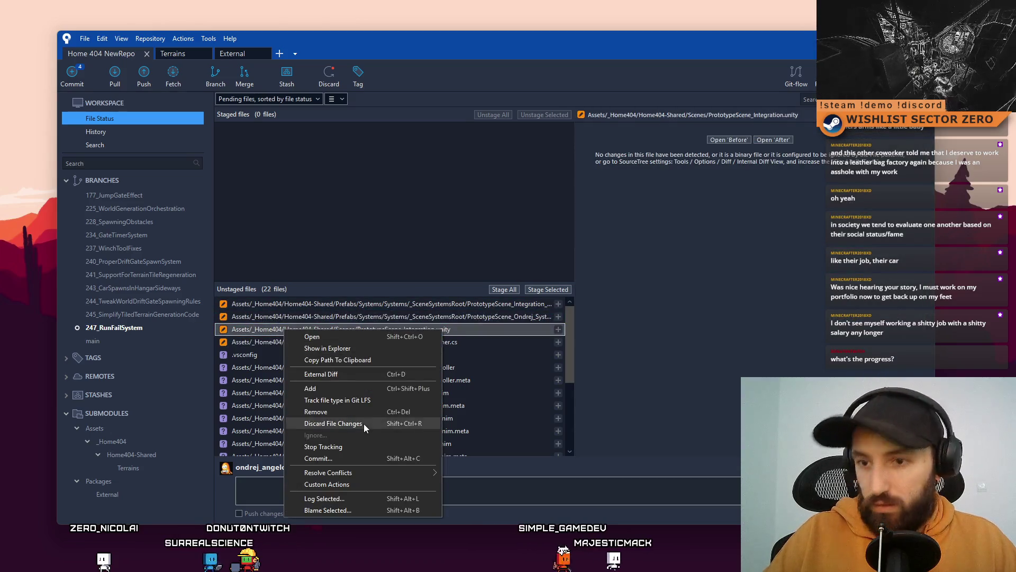
{"action": "left_click", "coordinate": [333, 423]}
{"action": "left_click", "coordinate": [552, 137]}
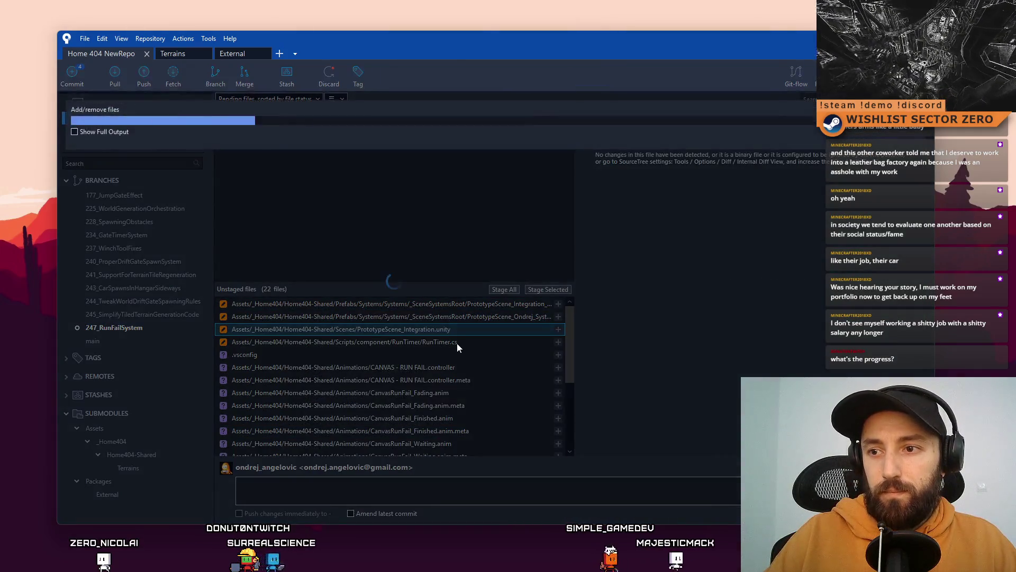
Permanently remove the untracked .vsconfig file
{"action": "left_click", "coordinate": [460, 332]}
{"action": "left_click", "coordinate": [412, 342]}
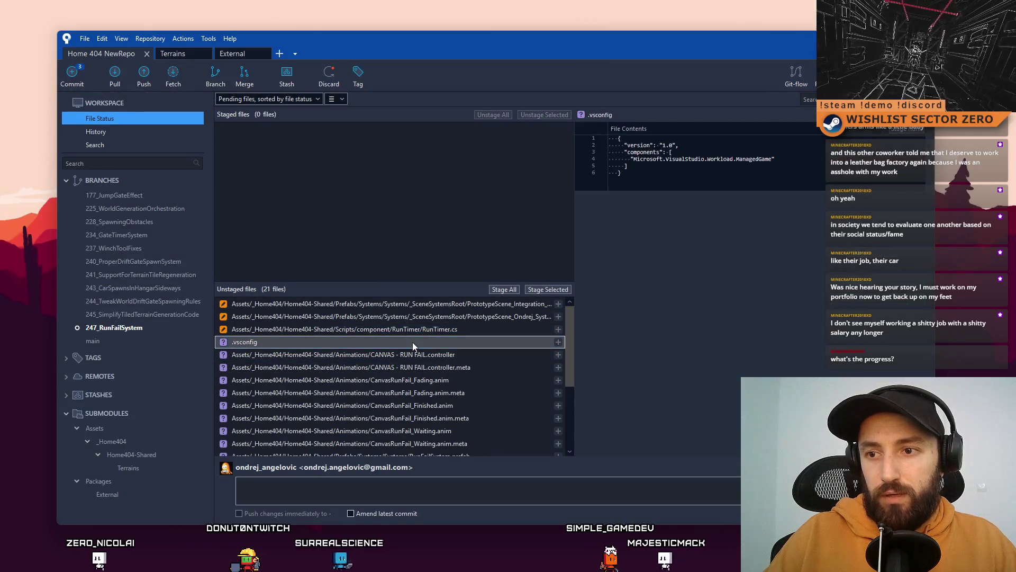
{"action": "right_click", "coordinate": [253, 343]}
{"action": "left_click", "coordinate": [332, 425]}
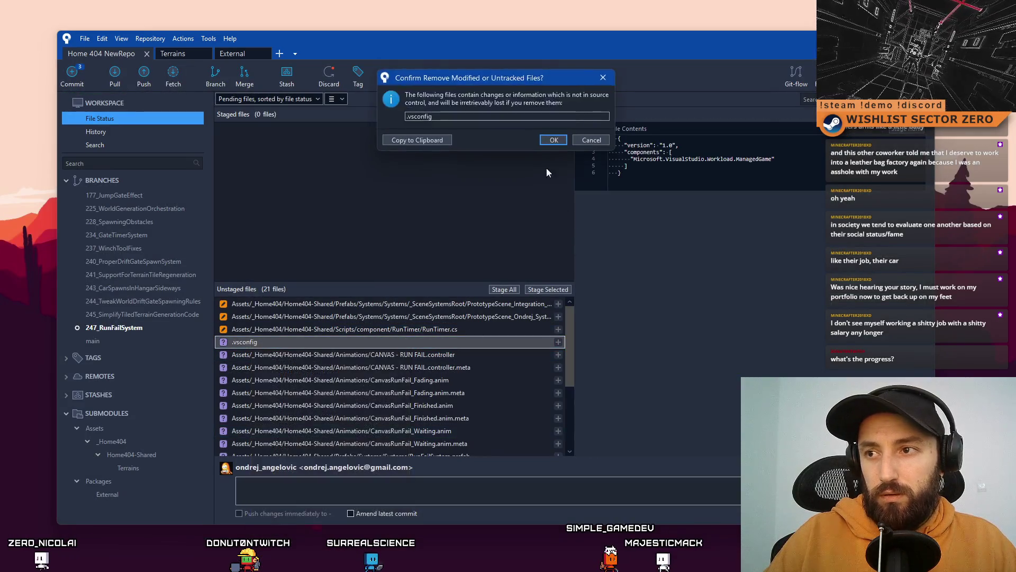
{"action": "left_click", "coordinate": [554, 140]}
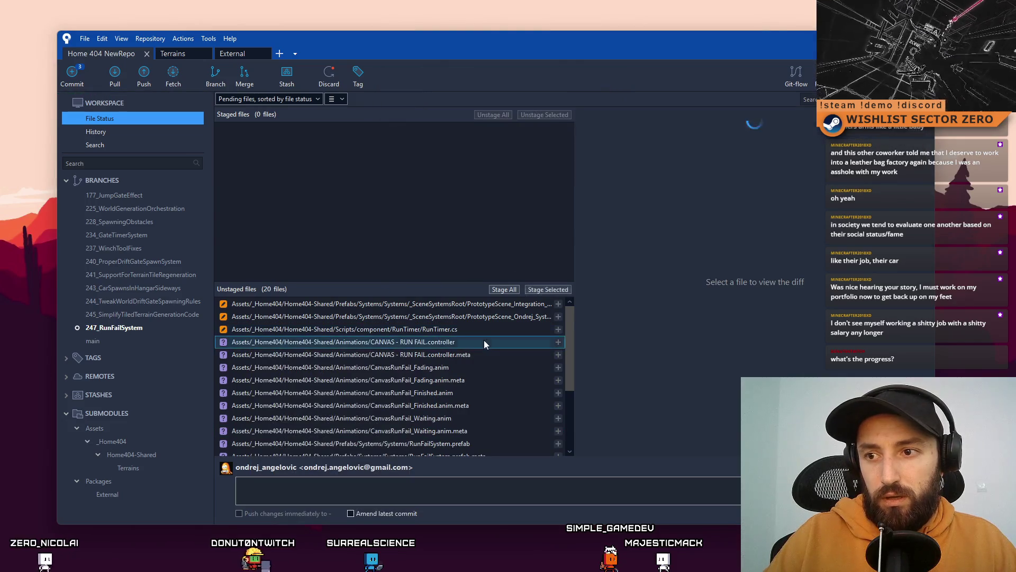
Inspect CANVAS - RUN FAIL.controller and its .meta file, leaving the controller selected
{"action": "left_click", "coordinate": [482, 341]}
{"action": "left_click", "coordinate": [468, 355]}
{"action": "left_click", "coordinate": [492, 345]}
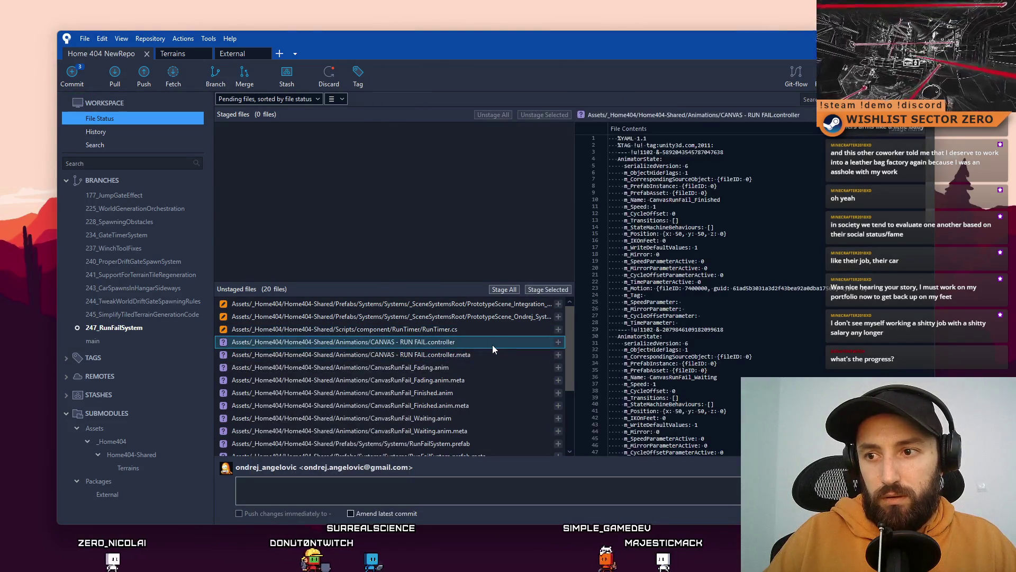
{"action": "left_click", "coordinate": [477, 353], "text": "shift"}
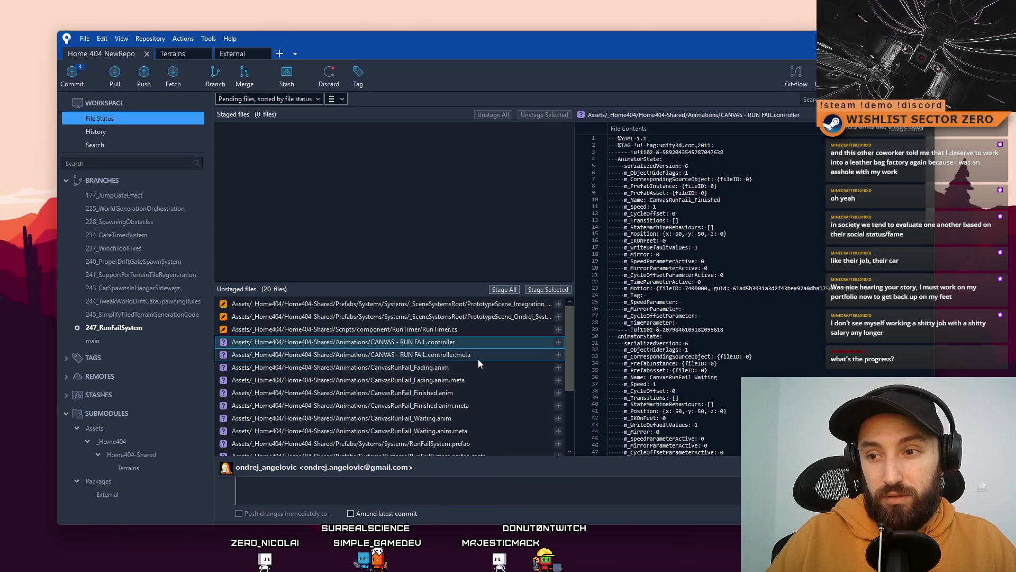
{"action": "left_click", "coordinate": [478, 359]}
{"action": "left_click", "coordinate": [479, 342]}
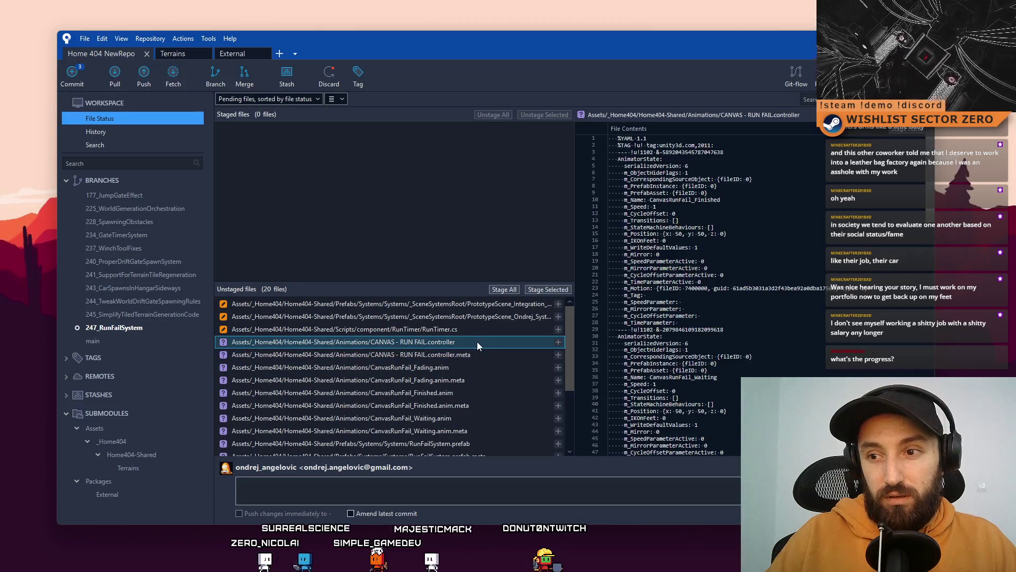
{"action": "left_click", "coordinate": [458, 356], "text": "shift"}
{"action": "left_click", "coordinate": [368, 348]}
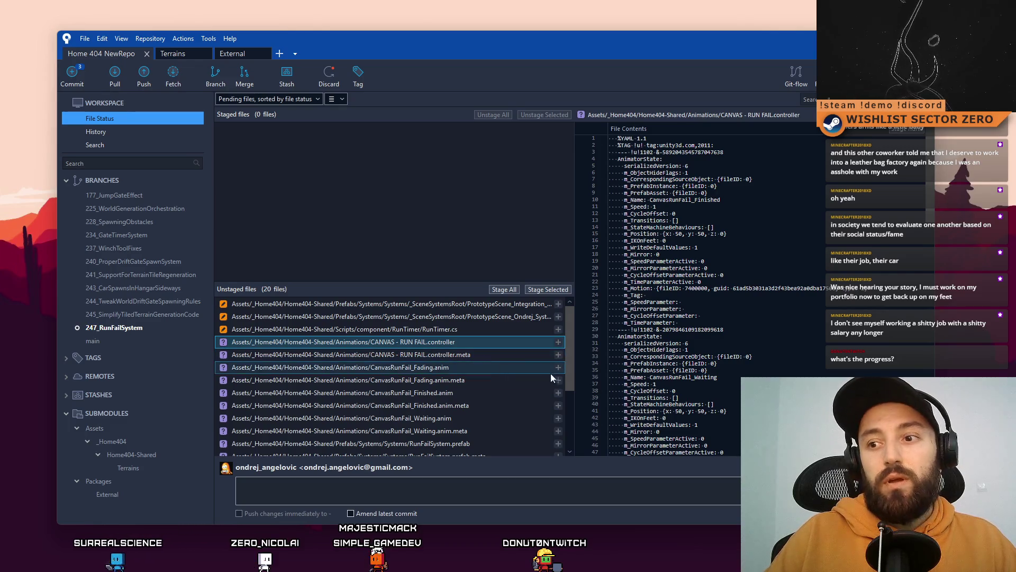
{"action": "mouse_move", "coordinate": [570, 360]}
{"action": "left_mouse_down"}
{"action": "mouse_move", "coordinate": [570, 396]}
{"action": "mouse_move", "coordinate": [566, 358]}
{"action": "left_mouse_up"}
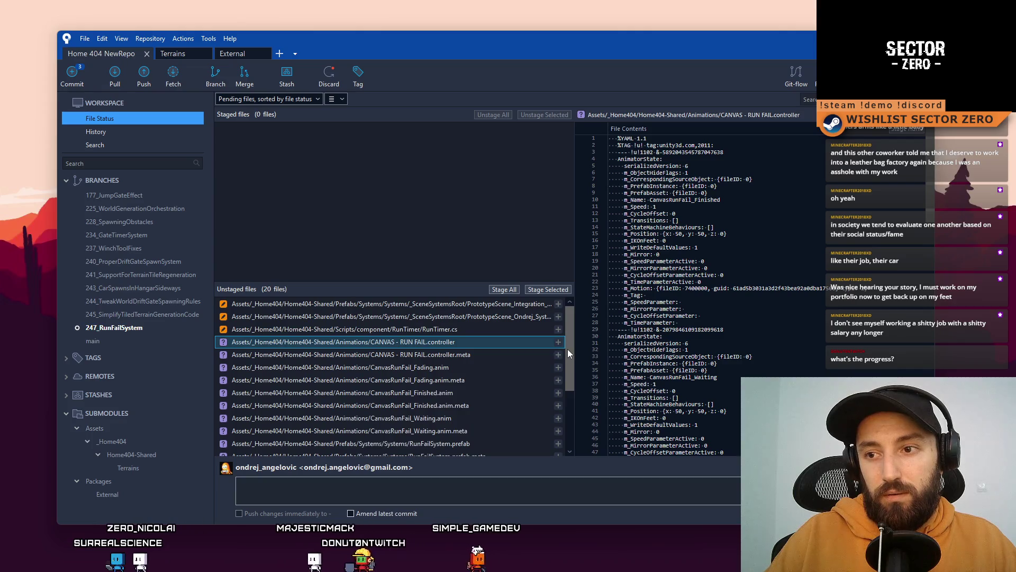
{"action": "left_click", "coordinate": [470, 334]}
{"action": "left_click", "coordinate": [469, 334]}
{"action": "left_click", "coordinate": [472, 331]}
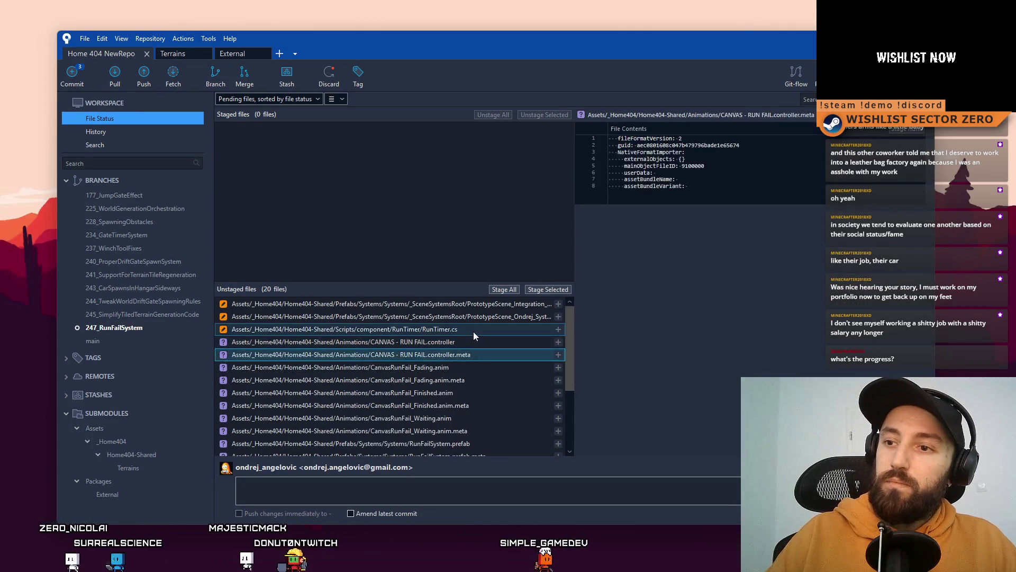
{"action": "left_click", "coordinate": [471, 344]}
{"action": "left_click", "coordinate": [478, 333]}
{"action": "left_click", "coordinate": [471, 344]}
{"action": "left_click", "coordinate": [466, 367]}
{"action": "scroll", "coordinate": [478, 396], "scroll_direction": "down", "scroll_amount": 3}
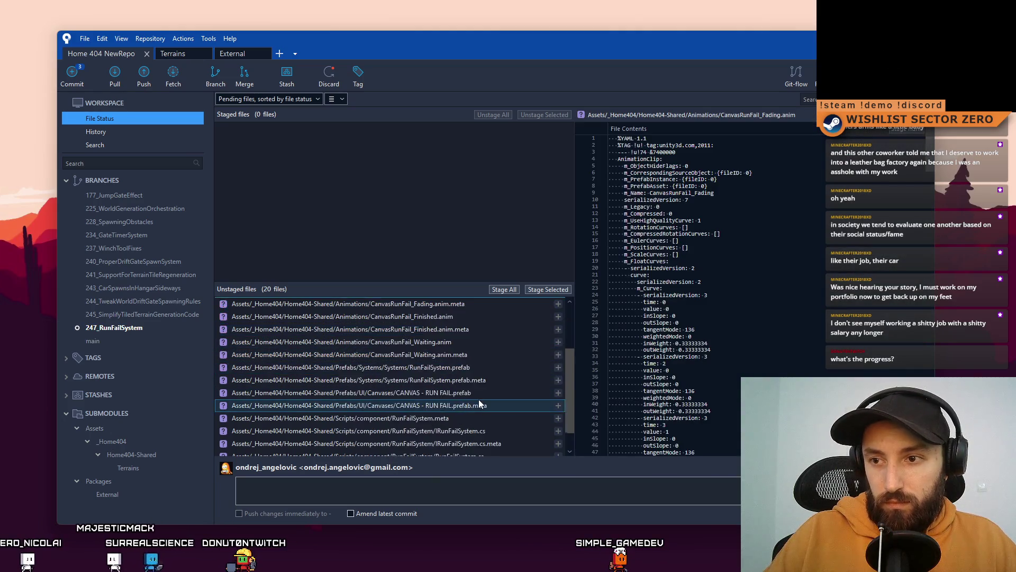
{"action": "left_click", "coordinate": [484, 380]}
{"action": "left_click", "coordinate": [487, 369]}
{"action": "left_click", "coordinate": [476, 379]}
{"action": "left_click", "coordinate": [497, 372]}
{"action": "left_click", "coordinate": [478, 379]}
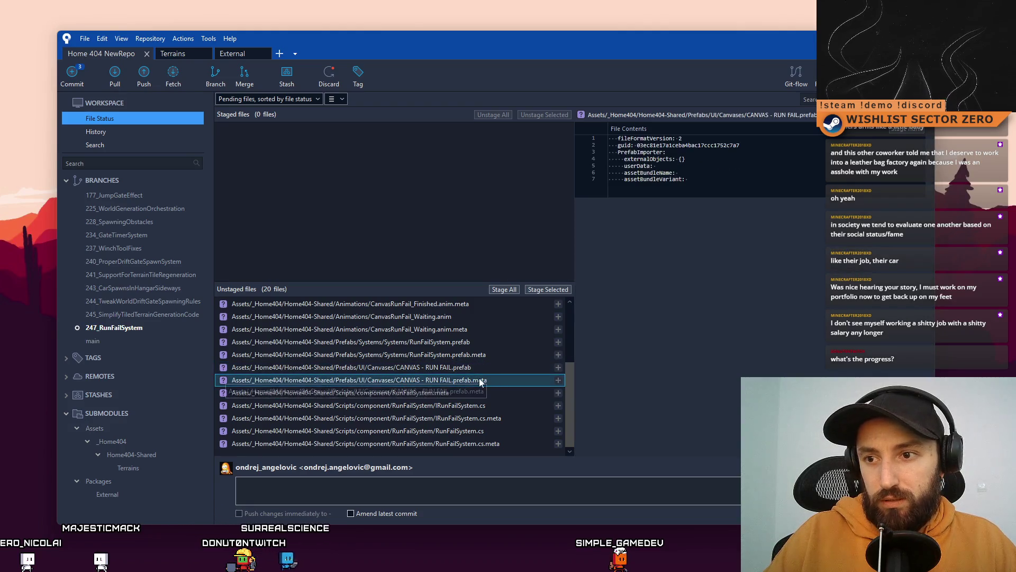
{"action": "left_click", "coordinate": [490, 369]}
{"action": "left_click", "coordinate": [492, 379], "text": "shift"}
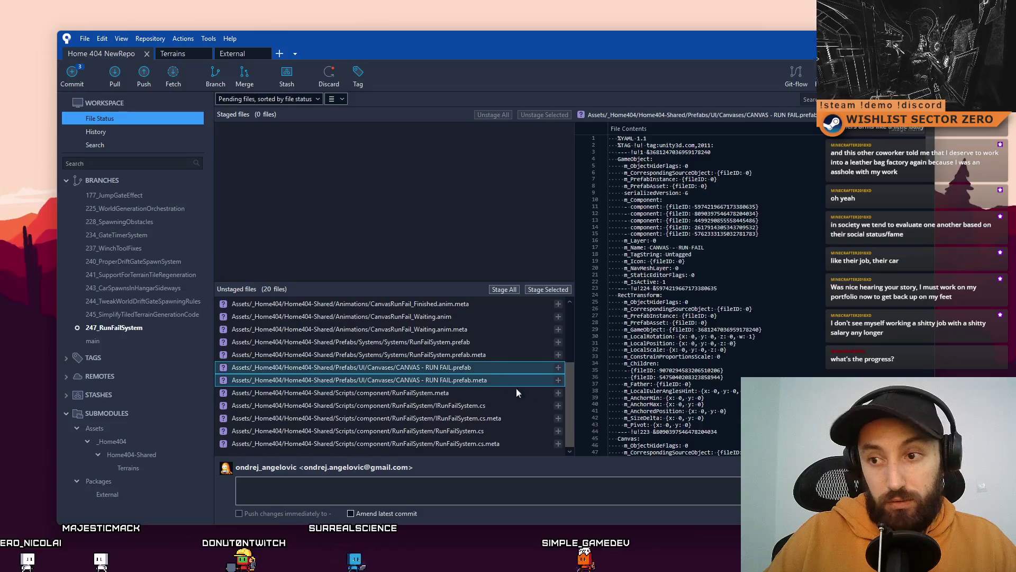
{"action": "left_click_drag", "start_coordinate": [567, 414], "coordinate": [570, 391]}
{"action": "scroll", "coordinate": [570, 385], "scroll_direction": "up", "scroll_amount": 3}
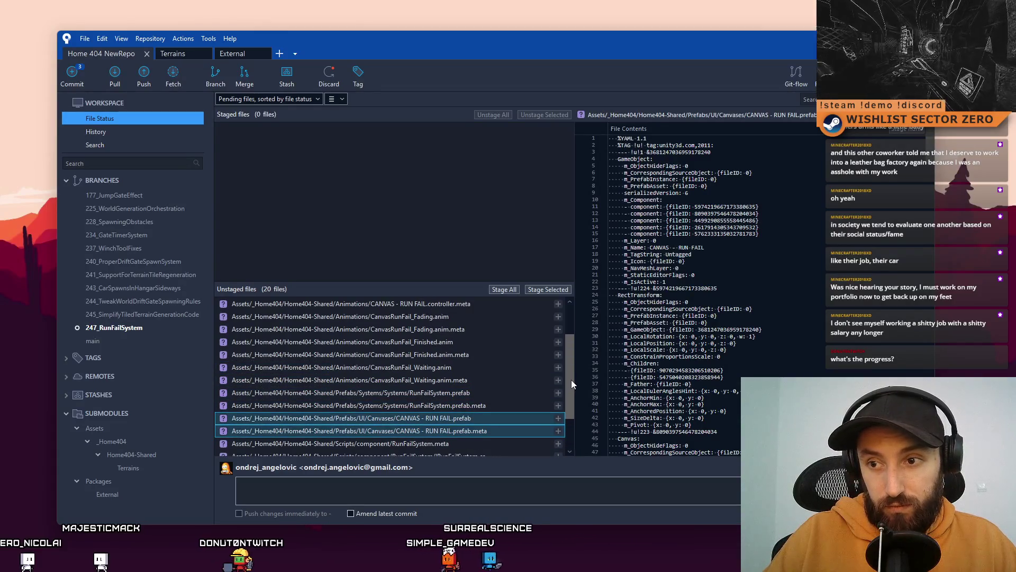
{"action": "scroll", "coordinate": [563, 379], "scroll_direction": "down", "scroll_amount": 4}
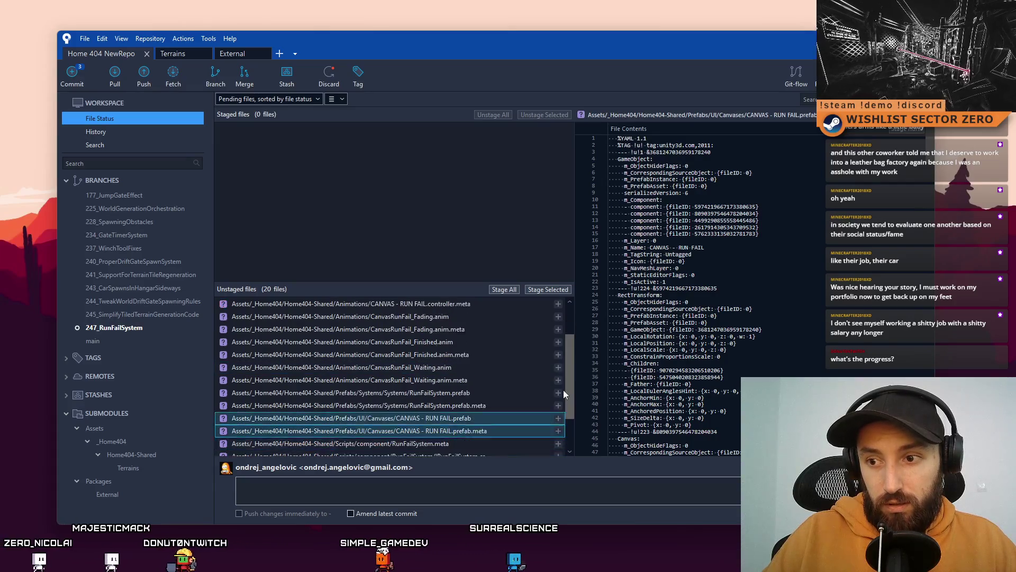
{"action": "left_click", "coordinate": [563, 400], "text": "ctrl"}
{"action": "scroll", "coordinate": [570, 383], "scroll_direction": "up", "scroll_amount": 3}
{"action": "scroll", "coordinate": [570, 384], "scroll_direction": "down", "scroll_amount": 4}
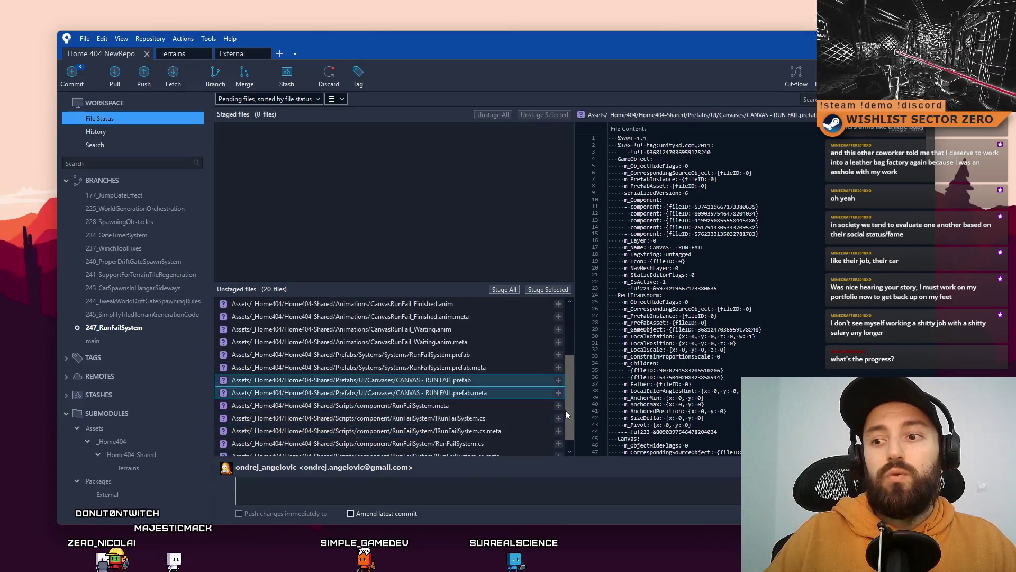
{"action": "left_click", "coordinate": [445, 488]}
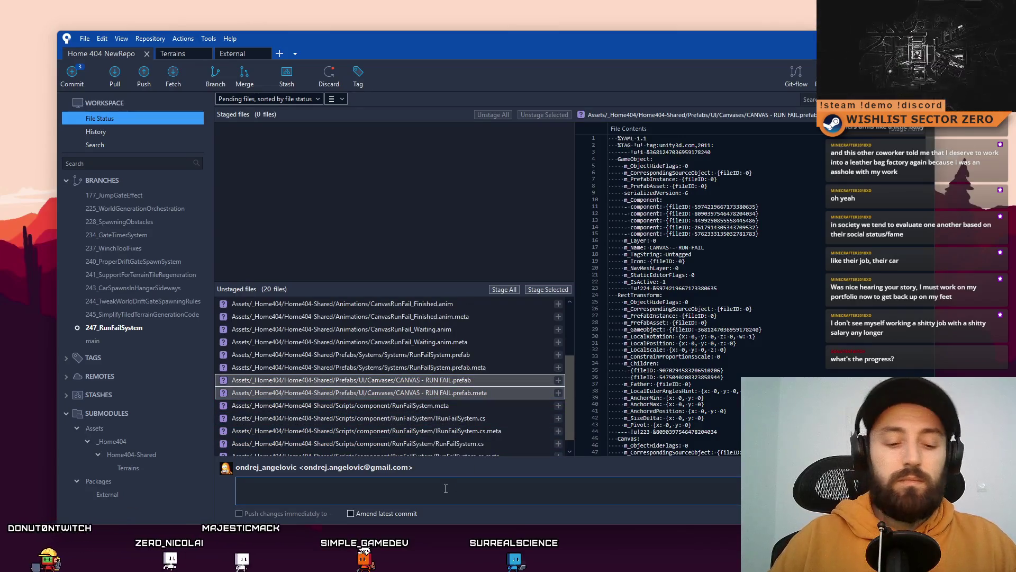
Begin the commit message 'Added Run Fail Canvas…' and stage the two RUN FAIL canvas prefab files
{"action": "type", "text": "Added "}
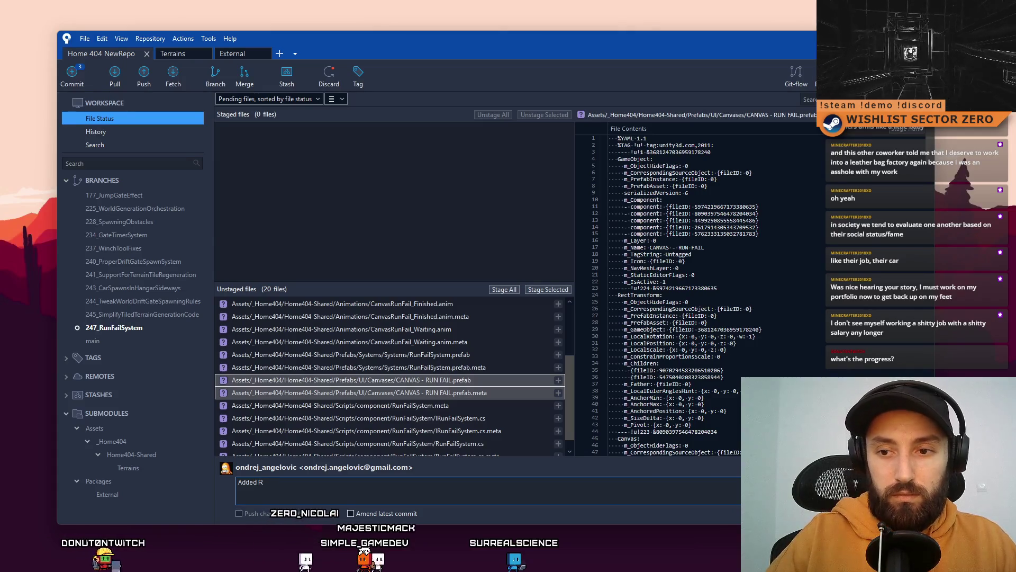
{"action": "type", "text": "Run Fail Canvas"}
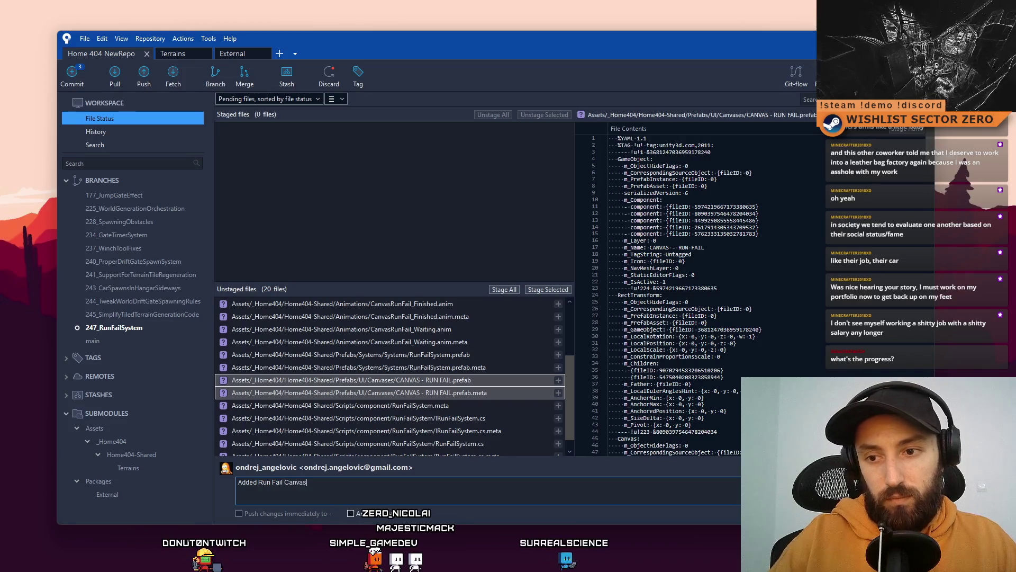
{"action": "left_click", "coordinate": [498, 391]}
{"action": "left_click", "coordinate": [494, 383], "text": "shift"}
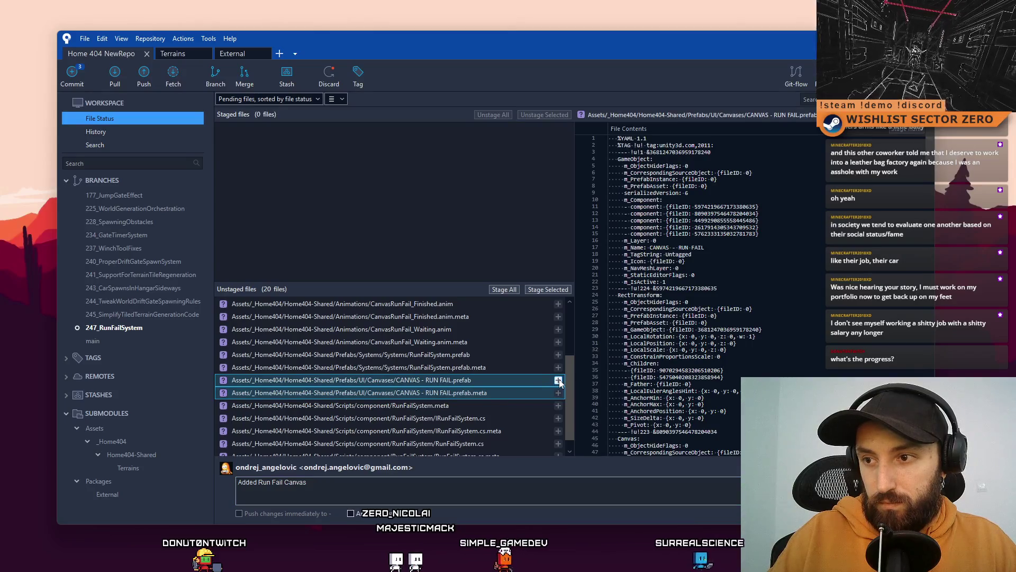
{"action": "left_click", "coordinate": [554, 289]}
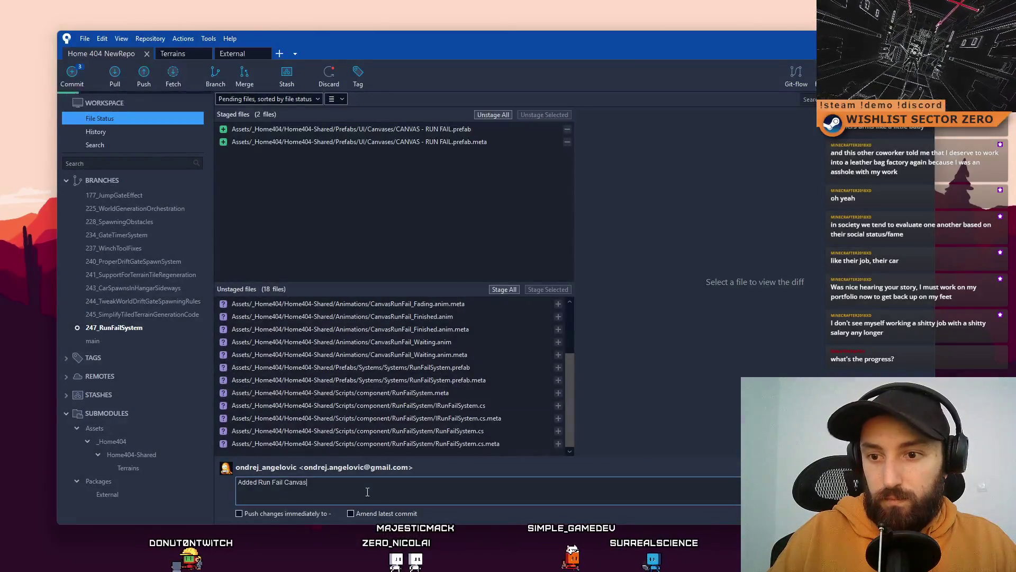
Finish the message and stage the RUN FAIL controller and CanvasRunFail animation files
{"action": "type", "text": " prefab + animations + a"}
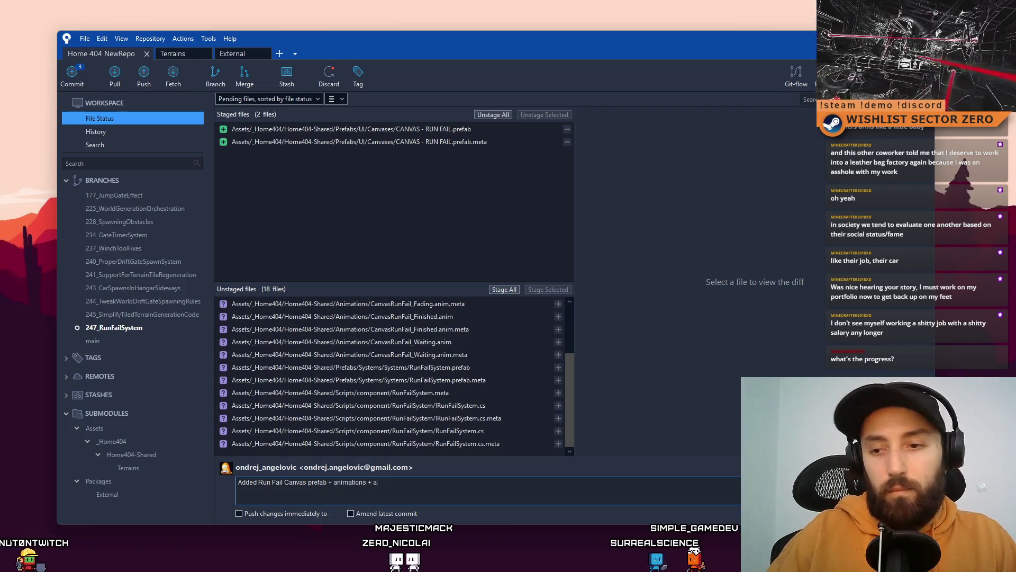
{"action": "type", "text": "nimator"}
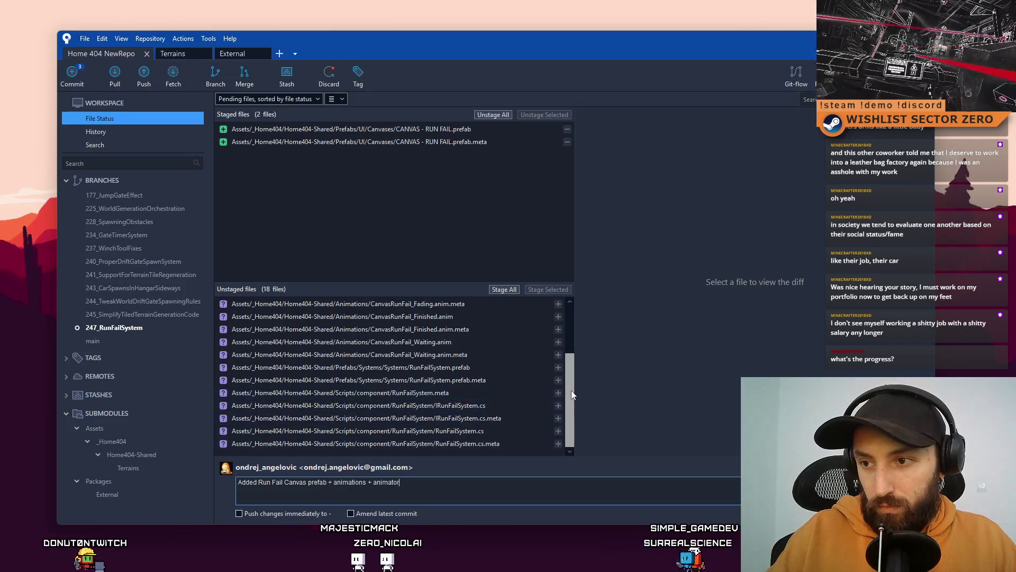
{"action": "left_click", "coordinate": [487, 393]}
{"action": "left_click", "coordinate": [494, 378]}
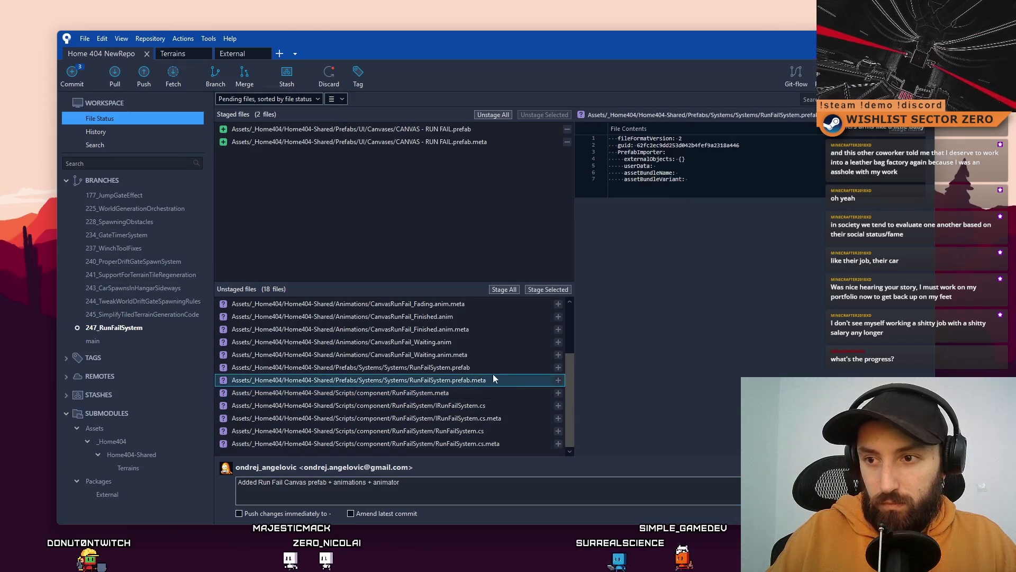
{"action": "left_click", "coordinate": [499, 368]}
{"action": "left_click", "coordinate": [488, 355]}
{"action": "scroll", "coordinate": [485, 389], "scroll_direction": "up", "scroll_amount": 2}
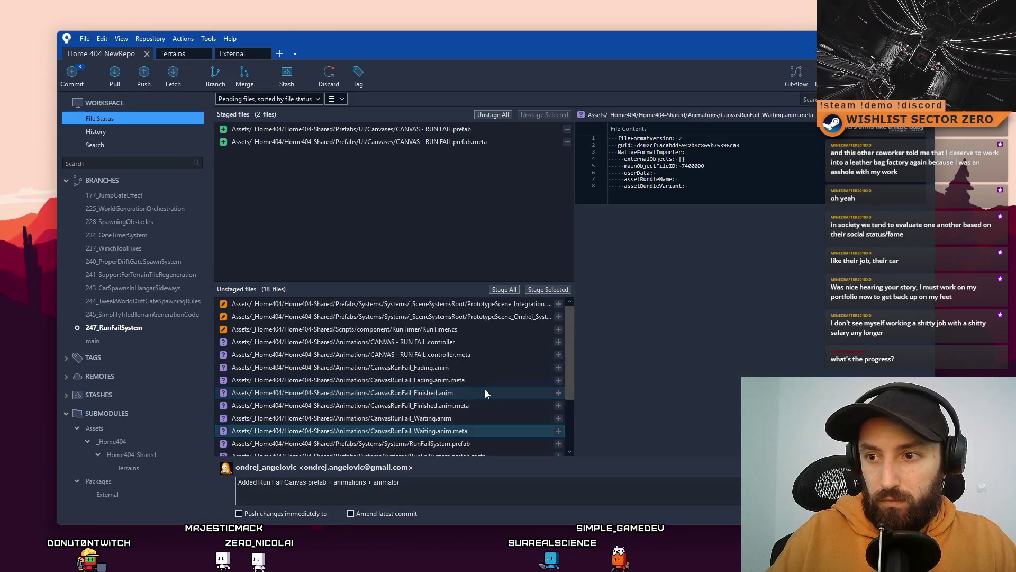
{"action": "left_click", "coordinate": [478, 368], "text": "shift"}
{"action": "left_click", "coordinate": [473, 342], "text": "shift"}
{"action": "left_click", "coordinate": [561, 290]}
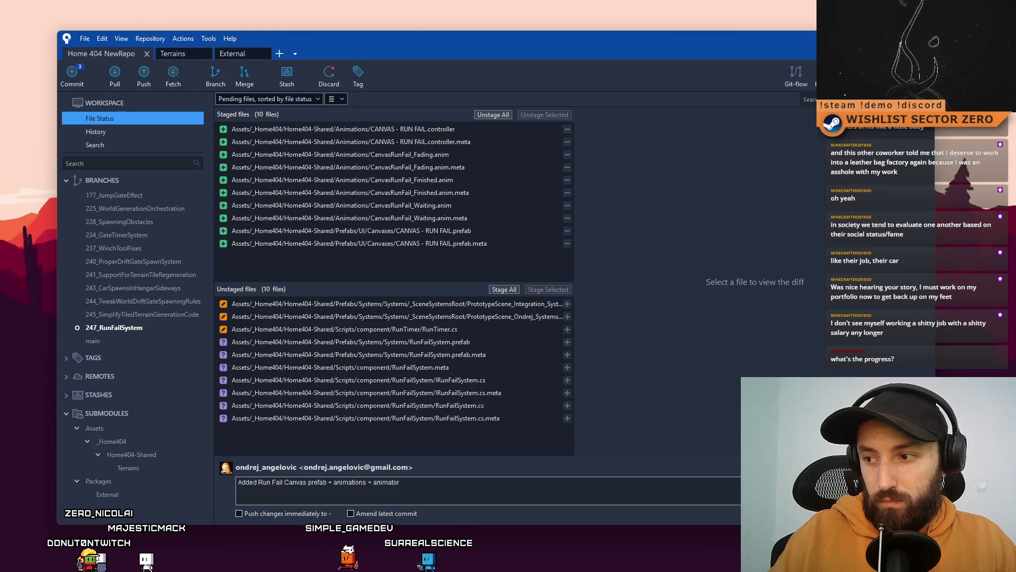
Commit as 'Added Run Fail Canvas prefab + animations + animator', skipping the submodule check, then show pending changes
{"action": "key", "text": "ctrl+Return"}
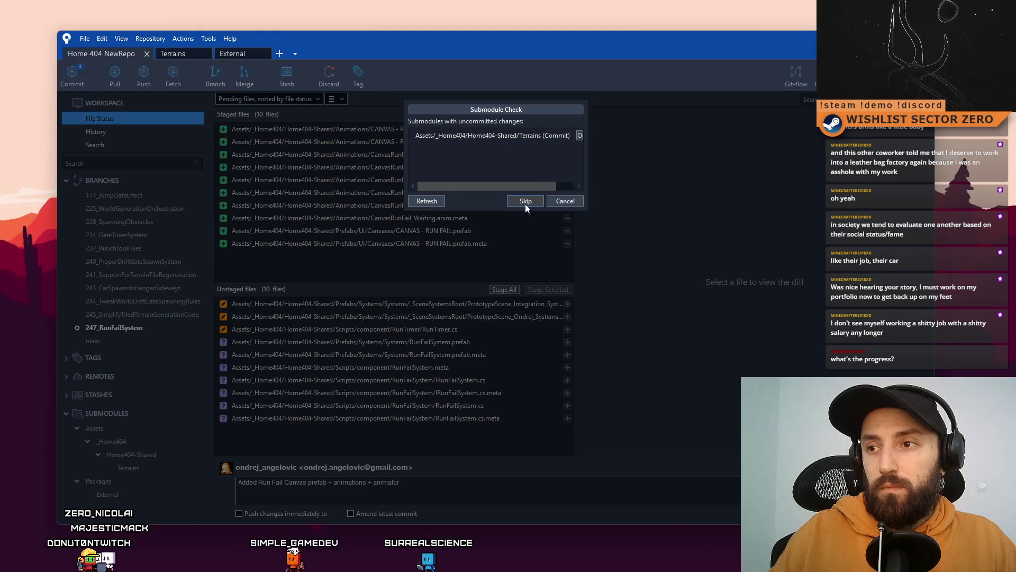
{"action": "left_click", "coordinate": [525, 201]}
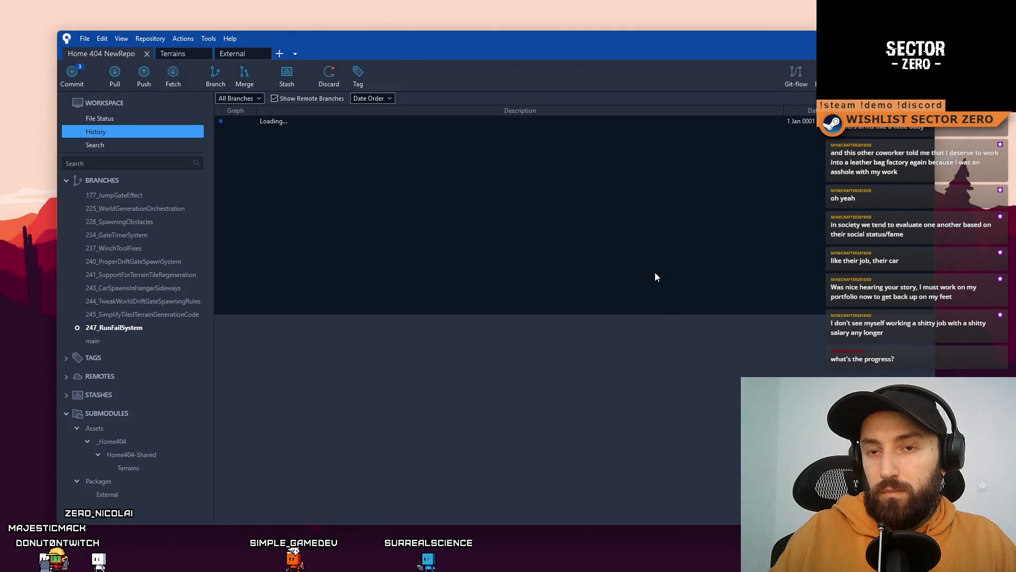
{"action": "left_click", "coordinate": [143, 120]}
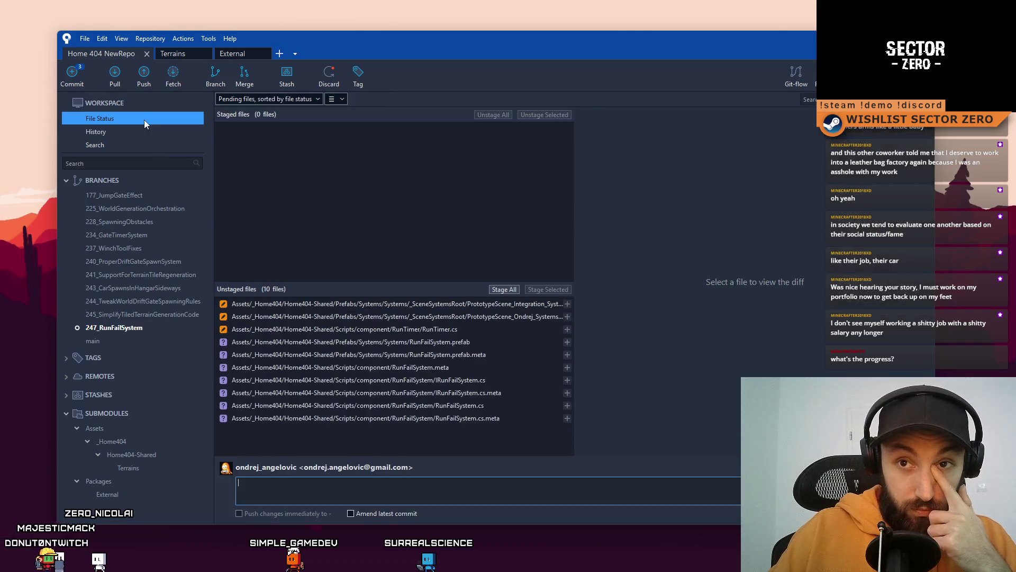
Review the diffs of RunFailSystem.meta, IRunFailSystem.cs and RunTimer.cs
{"action": "left_click", "coordinate": [499, 341]}
{"action": "left_click", "coordinate": [484, 355]}
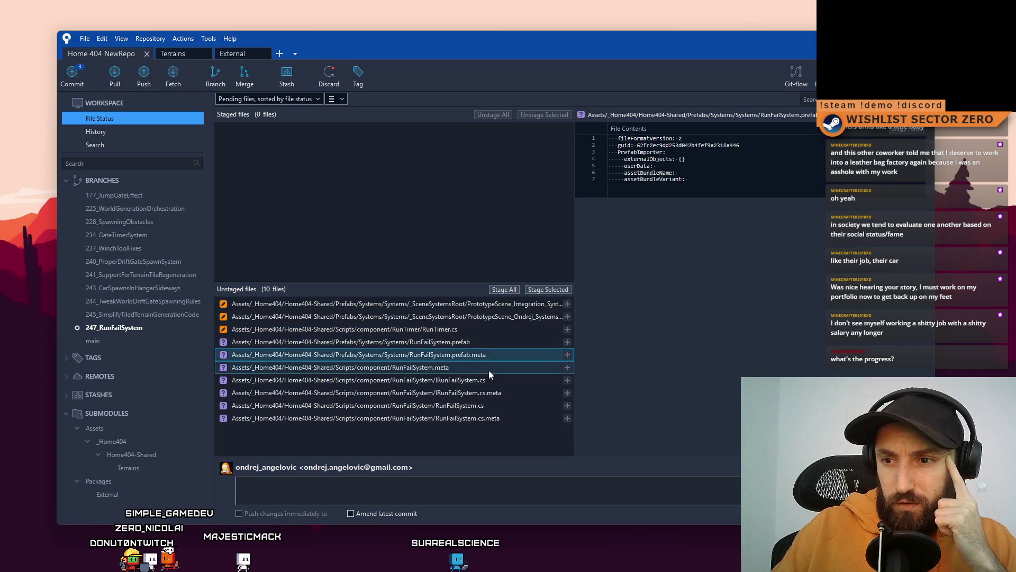
{"action": "left_click", "coordinate": [491, 367]}
{"action": "left_click", "coordinate": [495, 377]}
{"action": "left_click", "coordinate": [491, 328]}
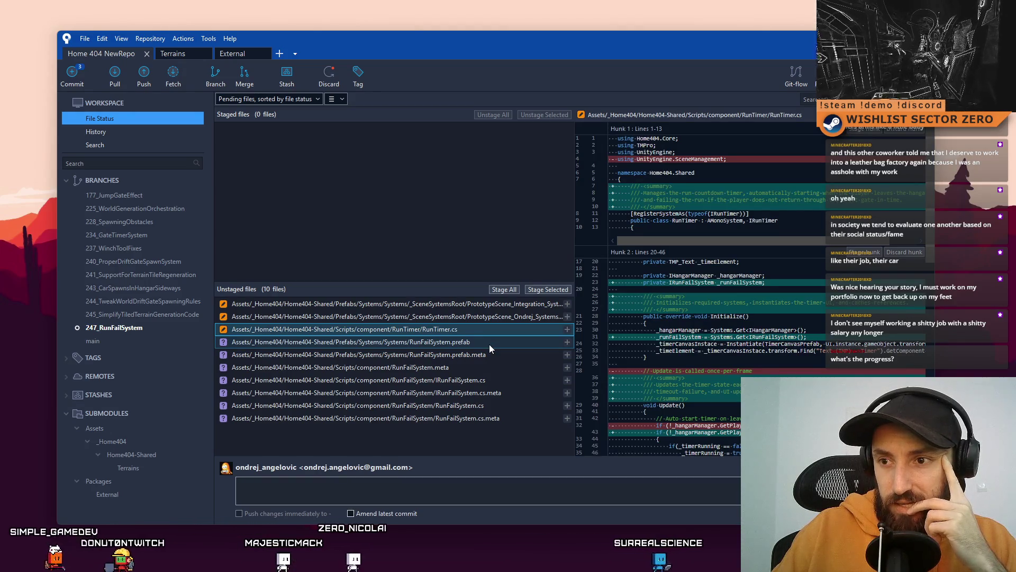
{"action": "left_click", "coordinate": [489, 344]}
{"action": "left_click", "coordinate": [500, 332]}
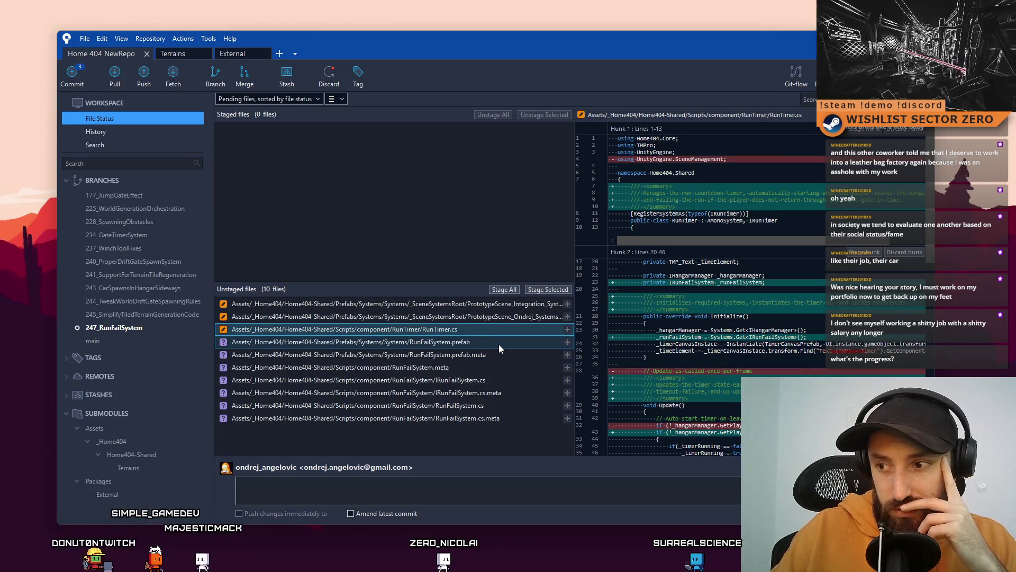
{"action": "scroll", "coordinate": [812, 357], "scroll_direction": "down", "scroll_amount": 8}
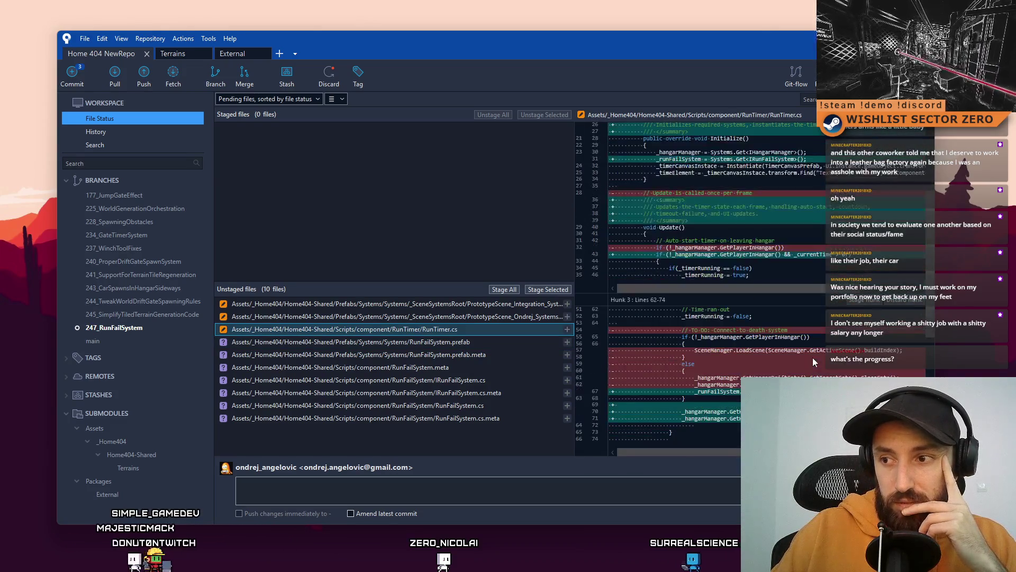
Inspect RunFailSystem.prefab, RunFailSystem.cs.meta and the RunFailSystem.cs code
{"action": "left_click", "coordinate": [499, 345]}
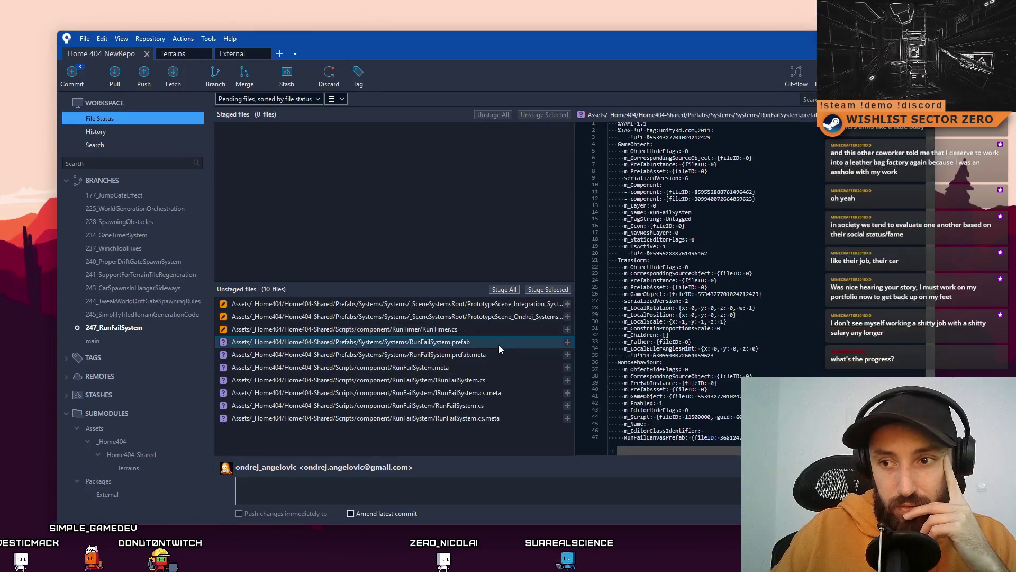
{"action": "left_click", "coordinate": [490, 420]}
{"action": "left_click", "coordinate": [505, 408]}
{"action": "left_click", "coordinate": [500, 419]}
{"action": "left_click", "coordinate": [509, 408]}
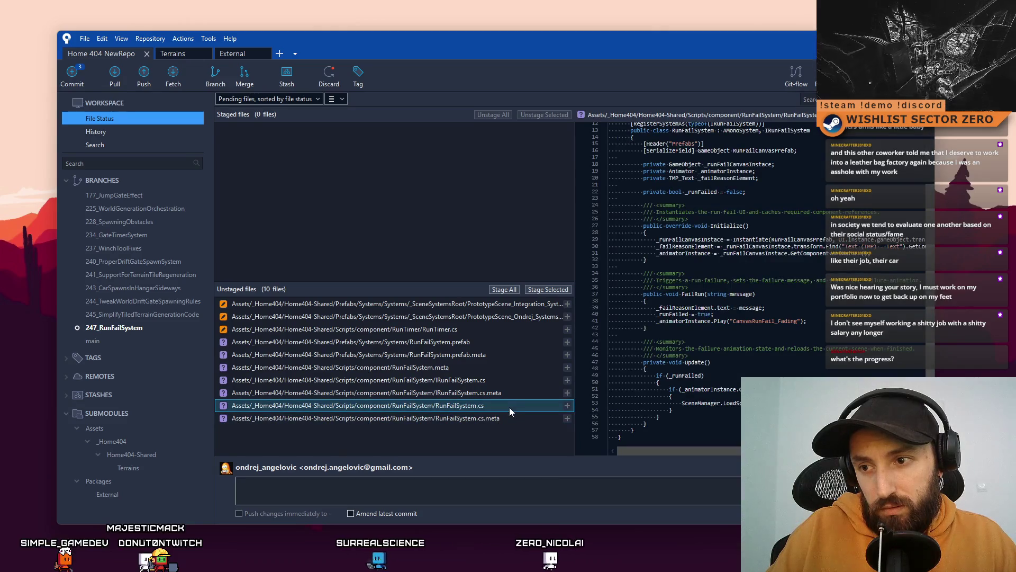
Stage the seven RunFailSystem prefab and script files and start the message 'Added Run Fail'
{"action": "left_click", "coordinate": [494, 382]}
{"action": "left_click", "coordinate": [463, 418]}
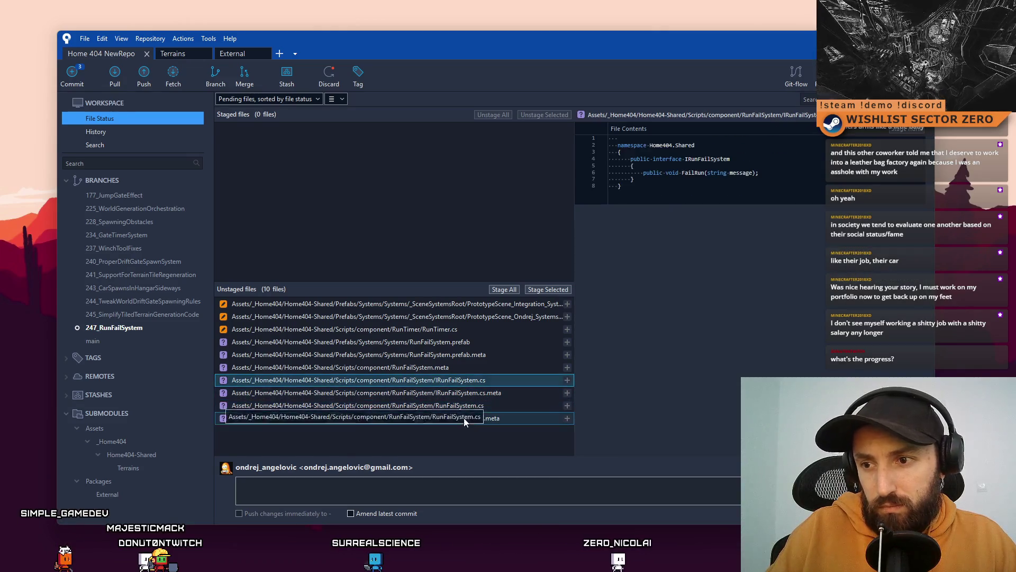
{"action": "left_click", "coordinate": [478, 372], "text": "shift"}
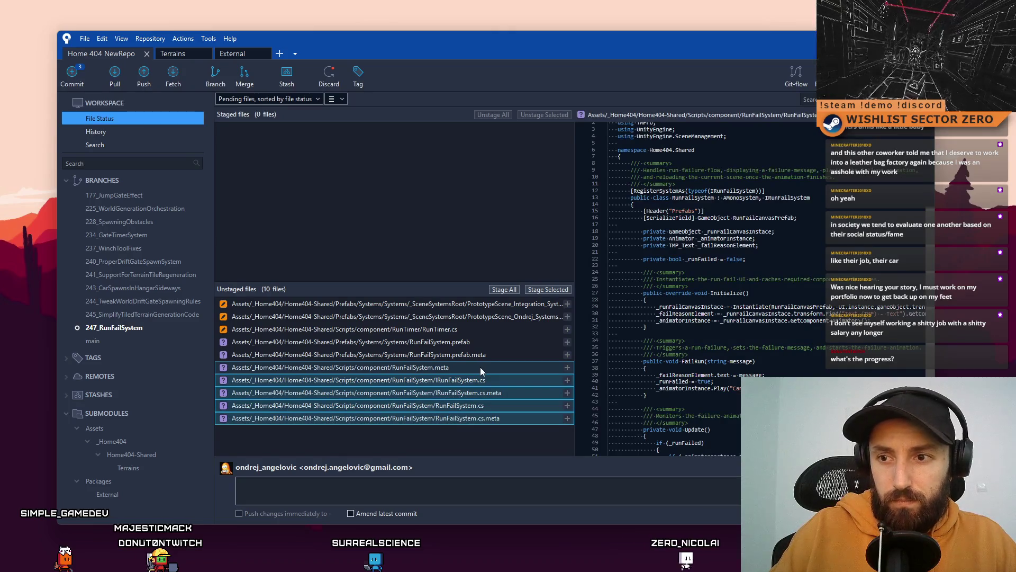
{"action": "left_click", "coordinate": [487, 356], "text": "shift"}
{"action": "left_click", "coordinate": [490, 344], "text": "shift"}
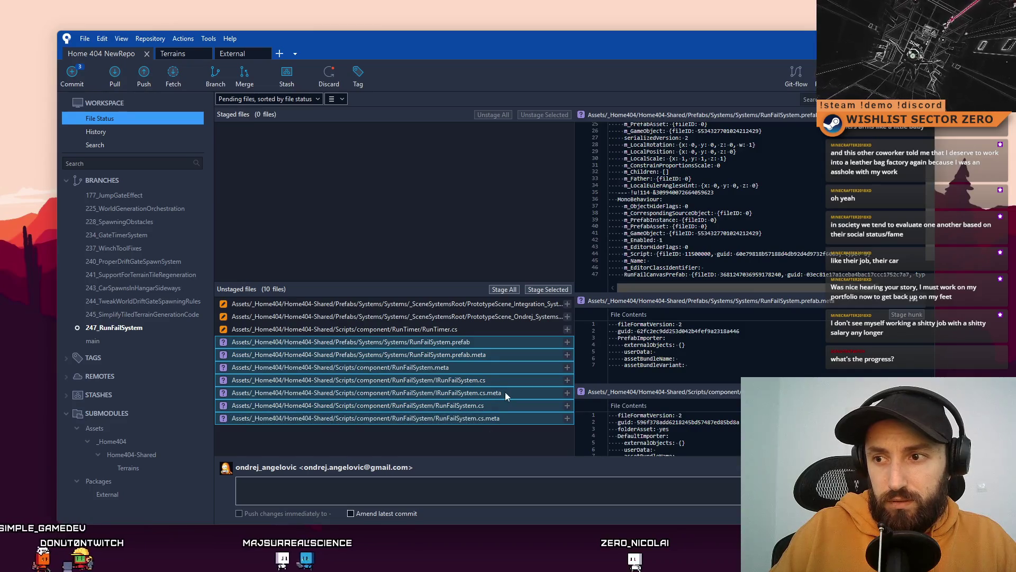
{"action": "left_click", "coordinate": [547, 290]}
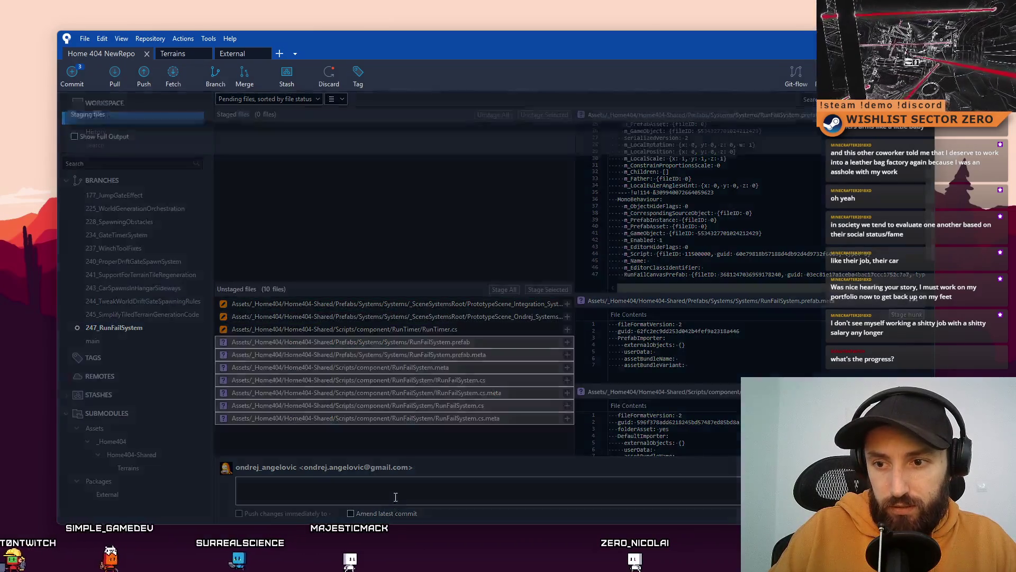
{"action": "left_click", "coordinate": [402, 490]}
{"action": "type", "text": "Added "}
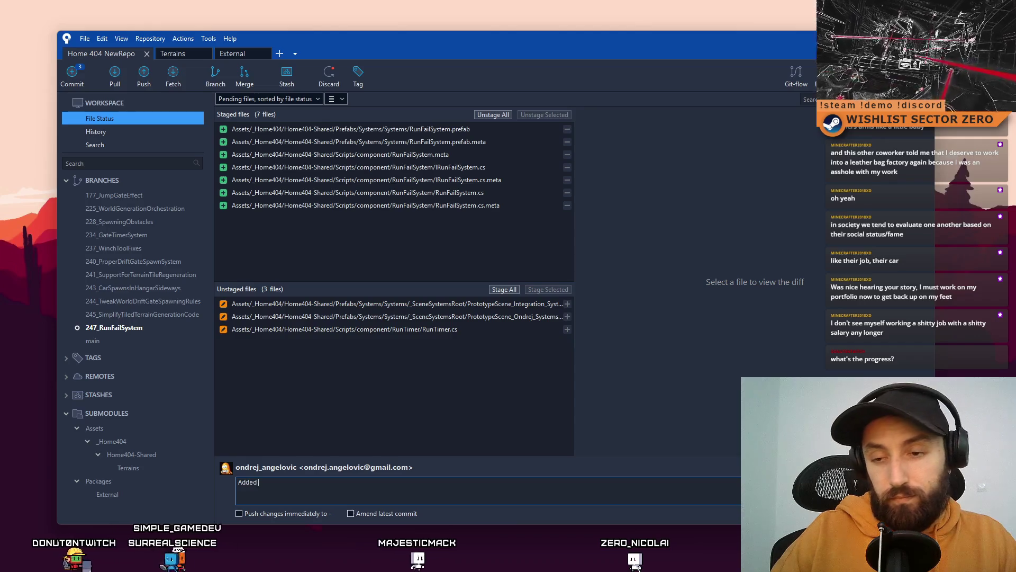
{"action": "type", "text": "Run Fai"}
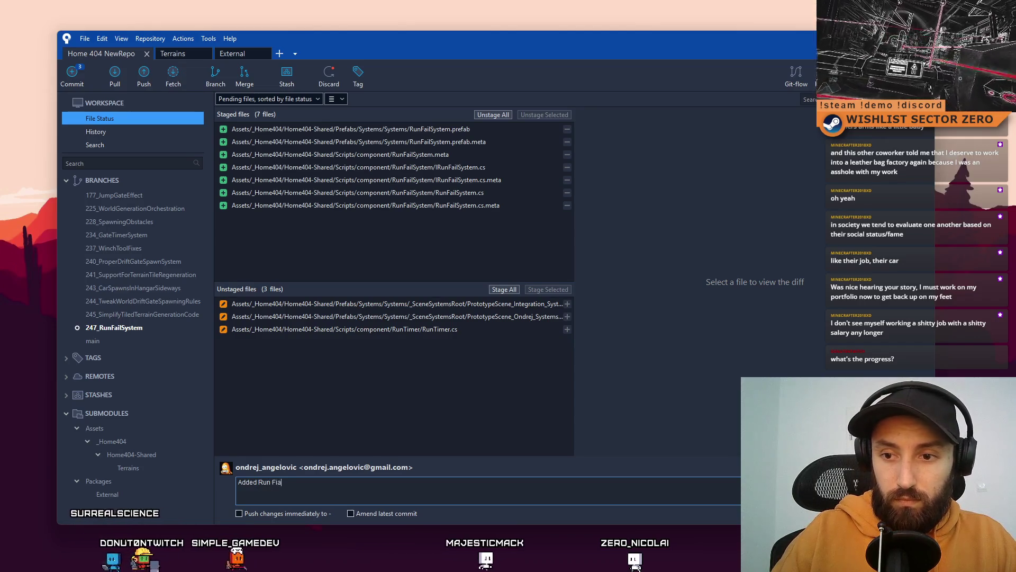
{"action": "type", "text": "l"}
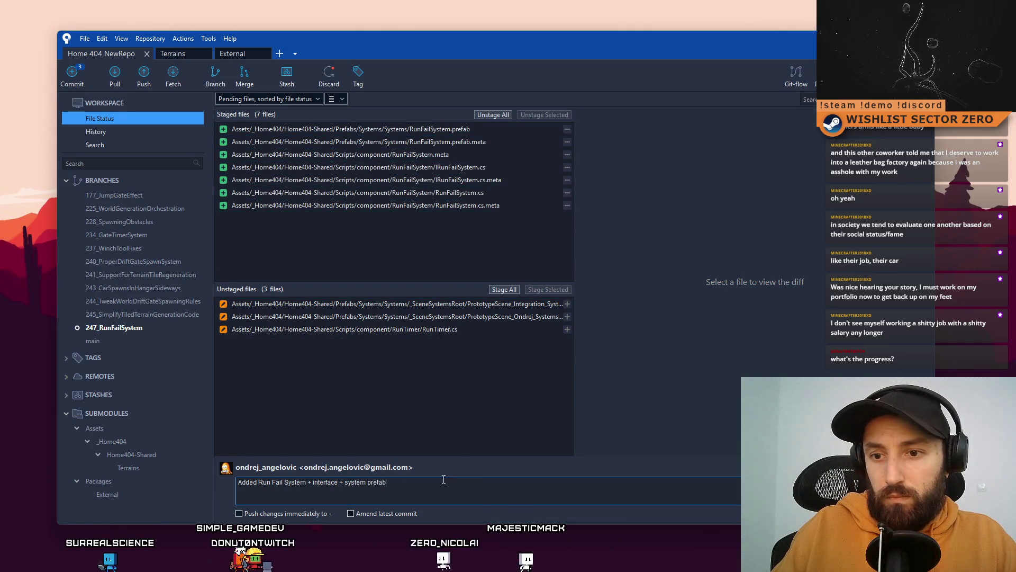
Commit the seven staged files without the submodule check, then return to pending changes
{"action": "key", "text": "ctrl+Return"}
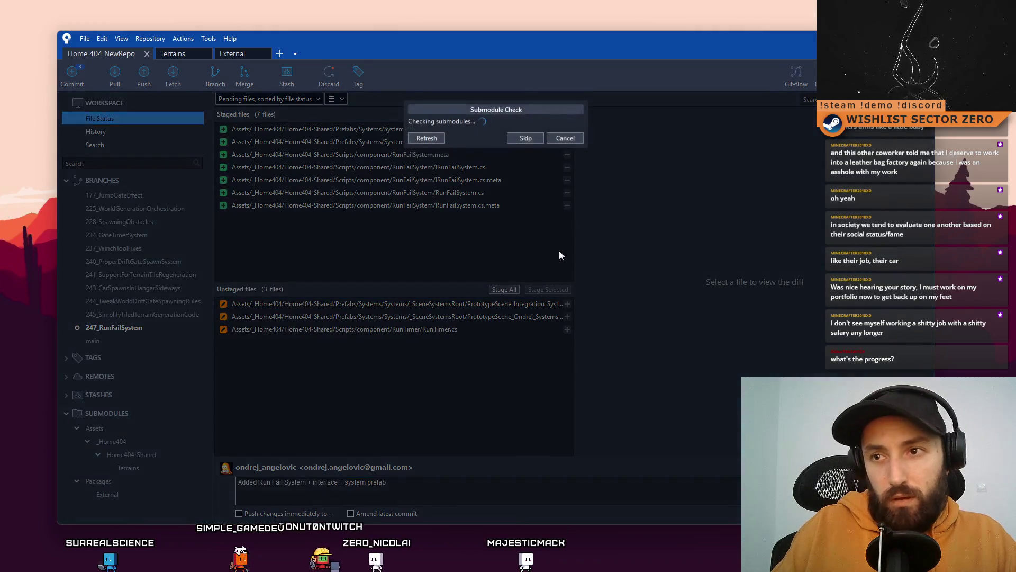
{"action": "left_click", "coordinate": [525, 200]}
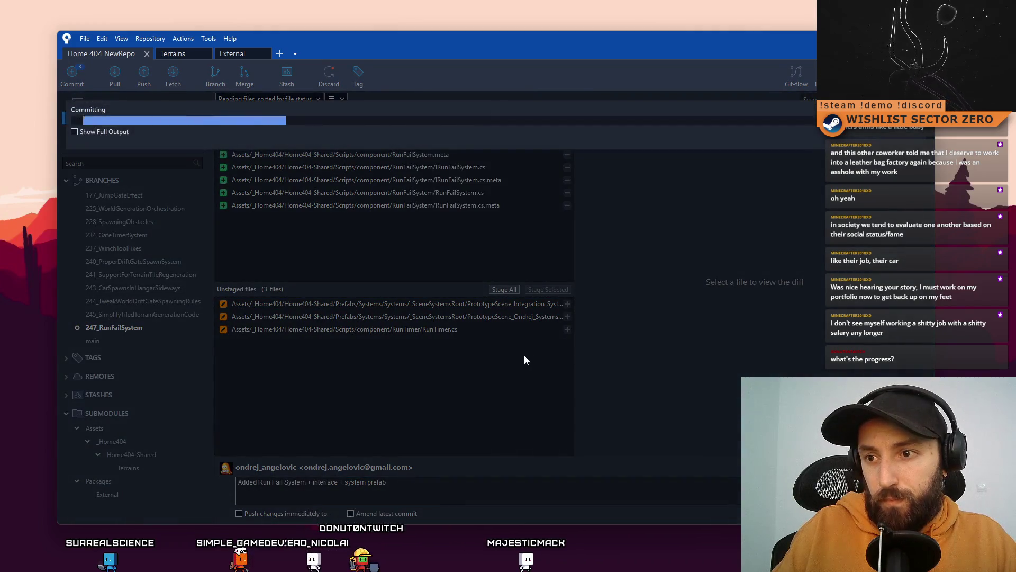
{"action": "left_click", "coordinate": [133, 118]}
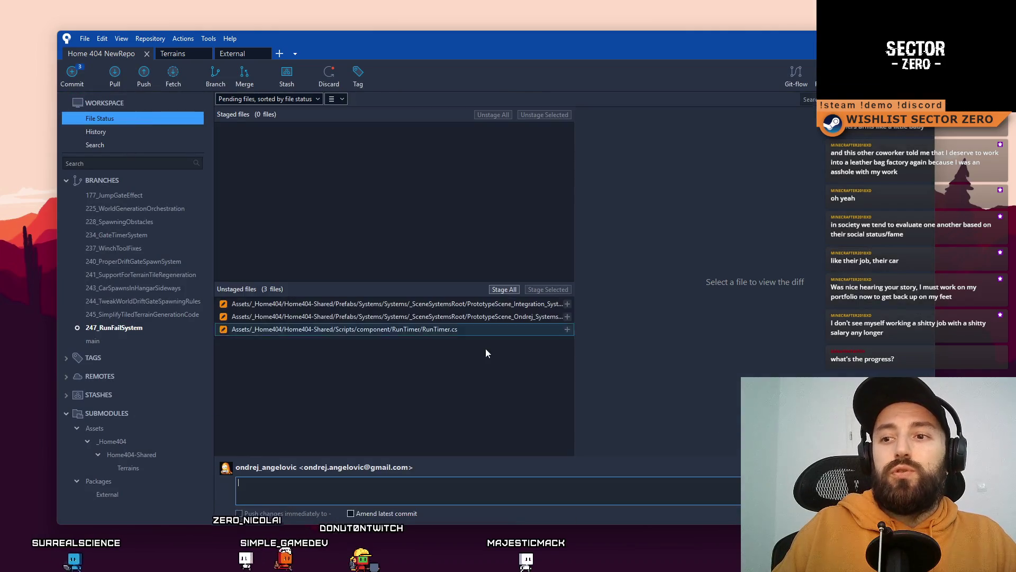
Stage RunTimer.cs with message 'Run Timer now calls Run Fail System when player gets started + code commentary'
{"action": "left_click", "coordinate": [473, 329]}
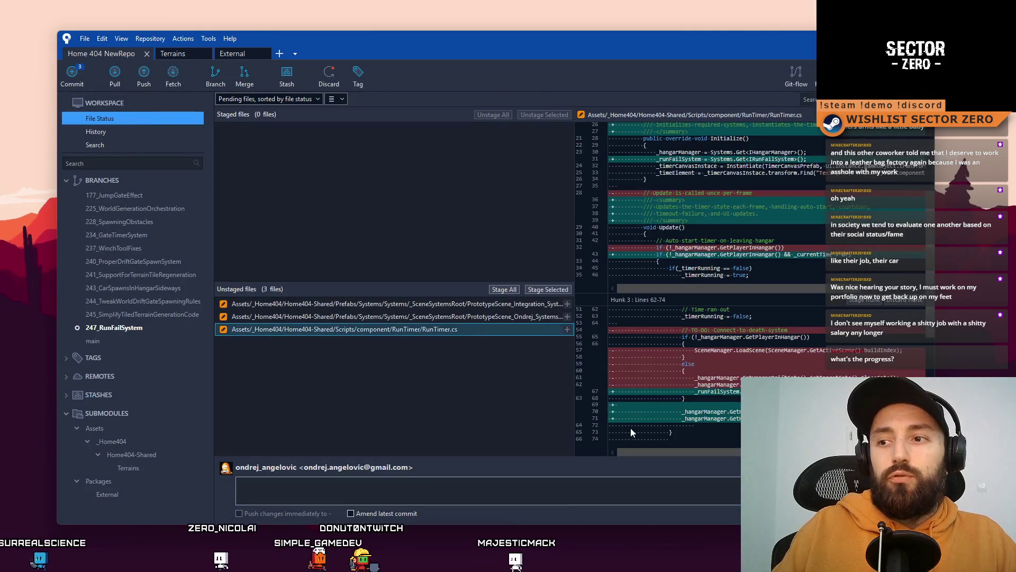
{"action": "left_click", "coordinate": [545, 288]}
{"action": "left_click", "coordinate": [405, 496]}
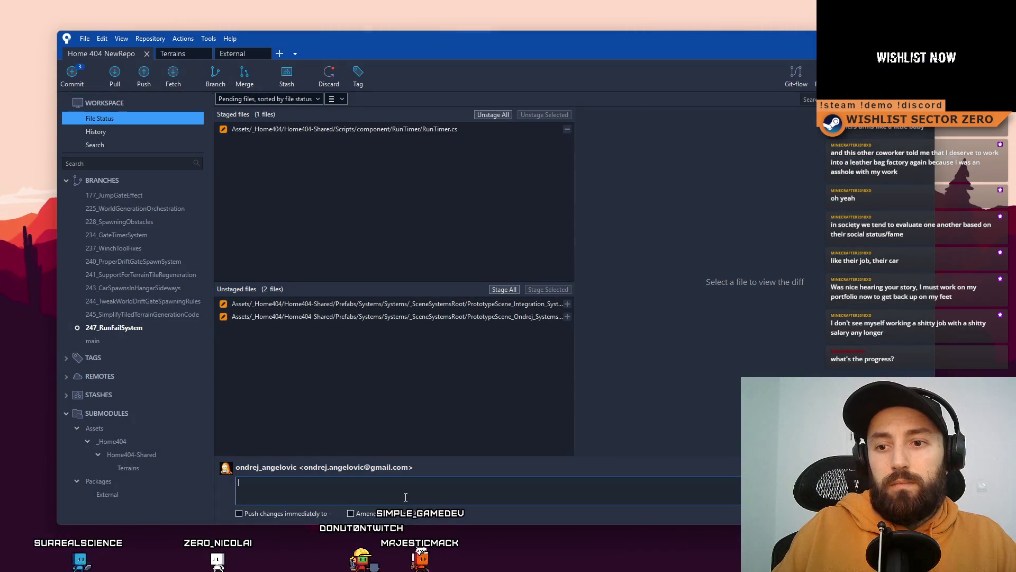
{"action": "type", "text": "Run "}
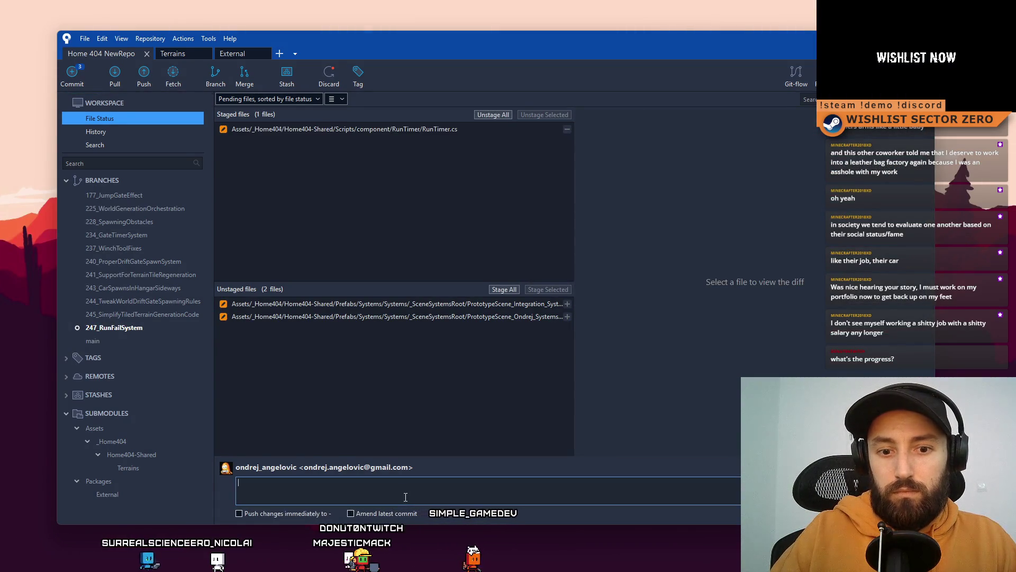
{"action": "type", "text": "Timer"}
{"action": "key", "text": "BackSpace"}
{"action": "key", "text": "BackSpace"}
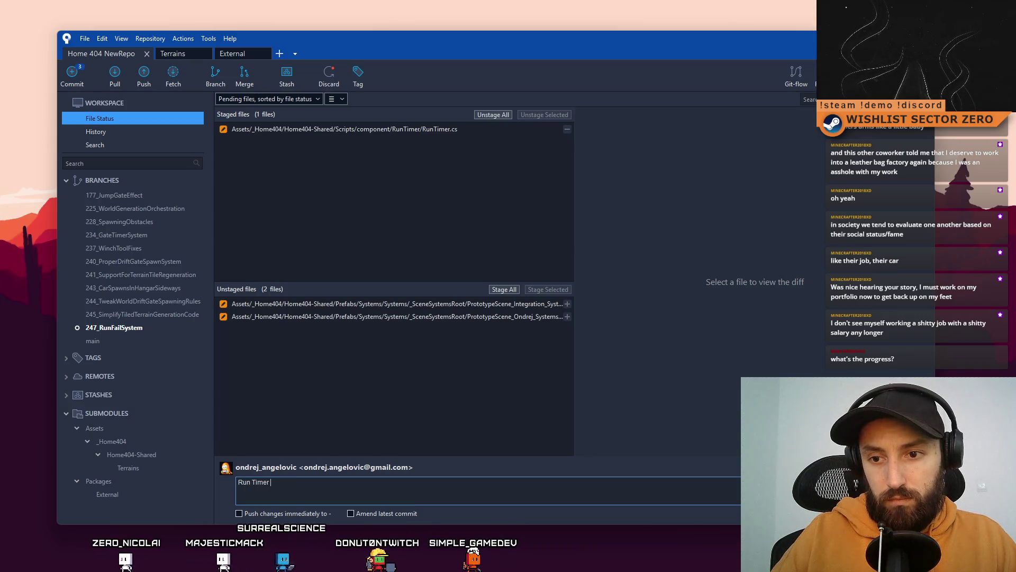
{"action": "type", "text": "now calls Run Fai"}
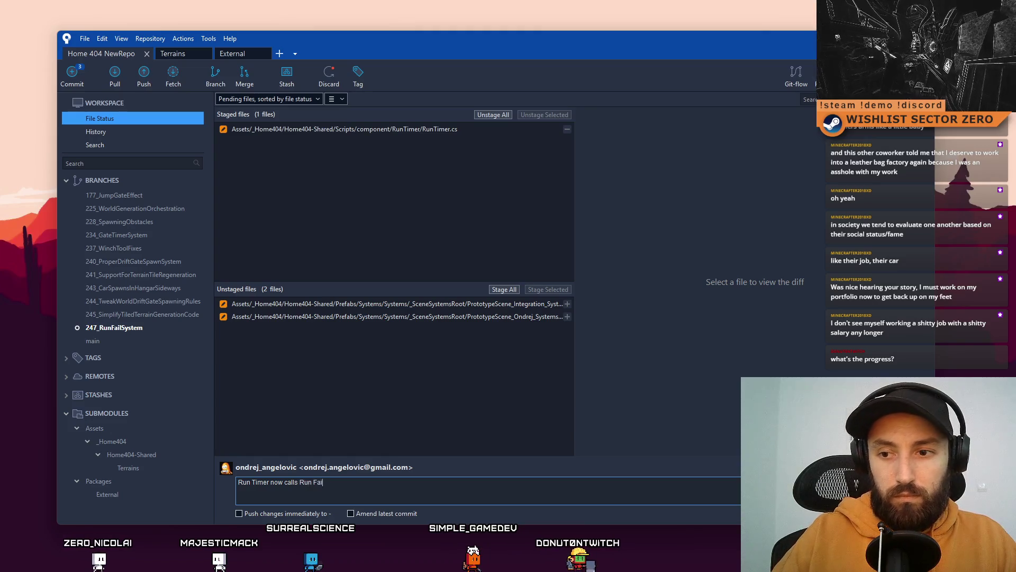
{"action": "type", "text": "tem"}
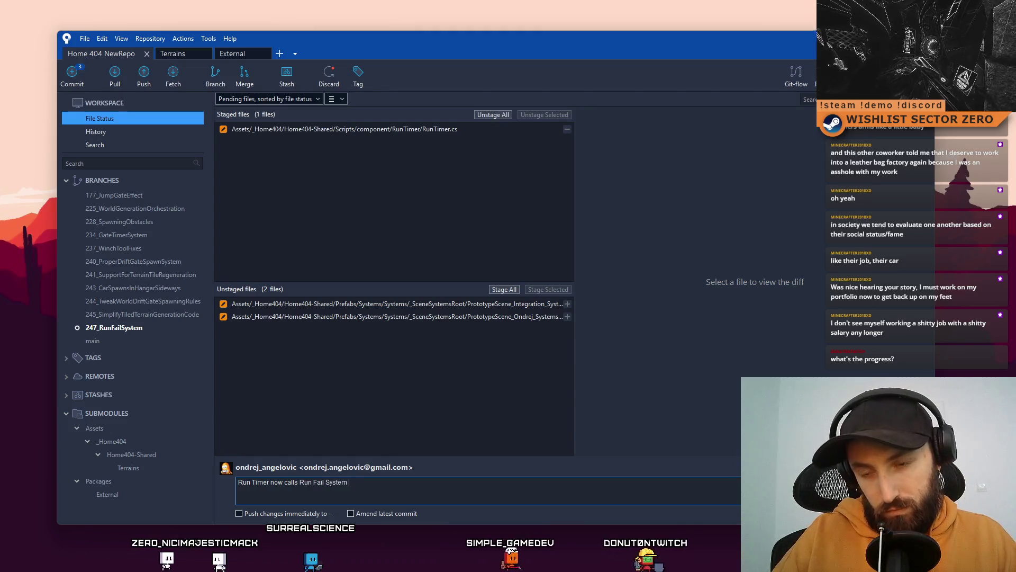
{"action": "type", "text": " when play"}
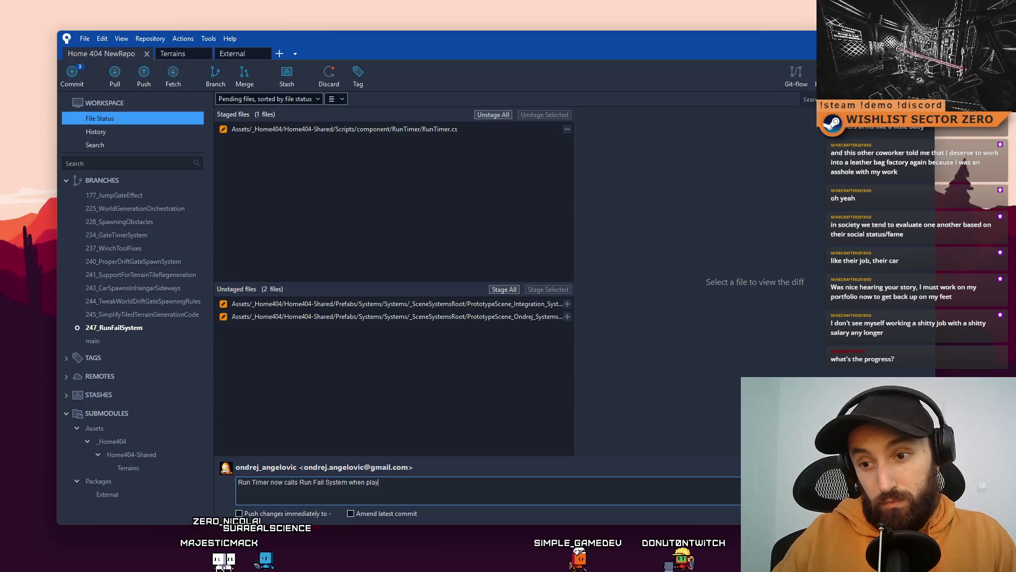
{"action": "type", "text": "er gets star"}
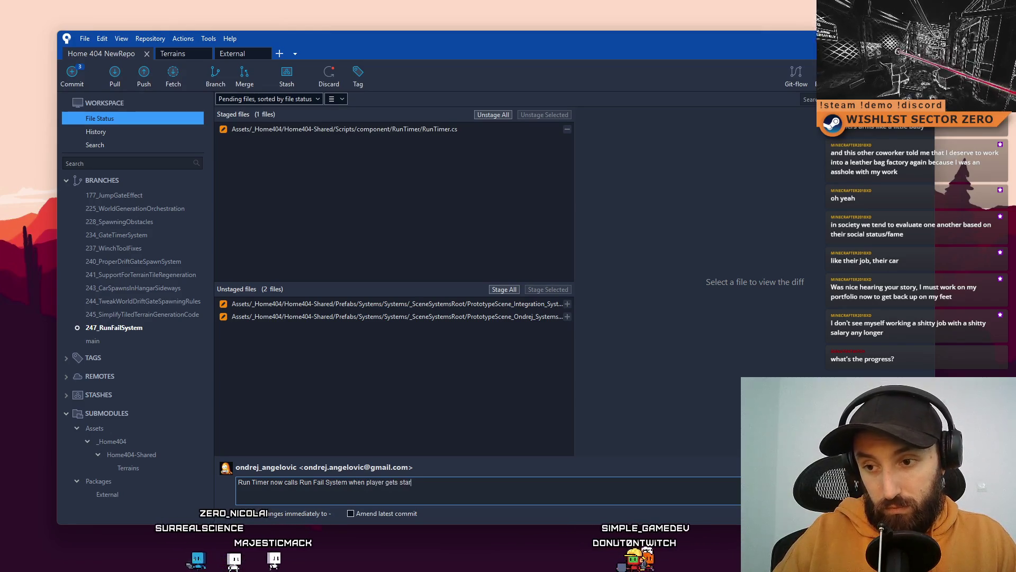
{"action": "type", "text": "ted + c"}
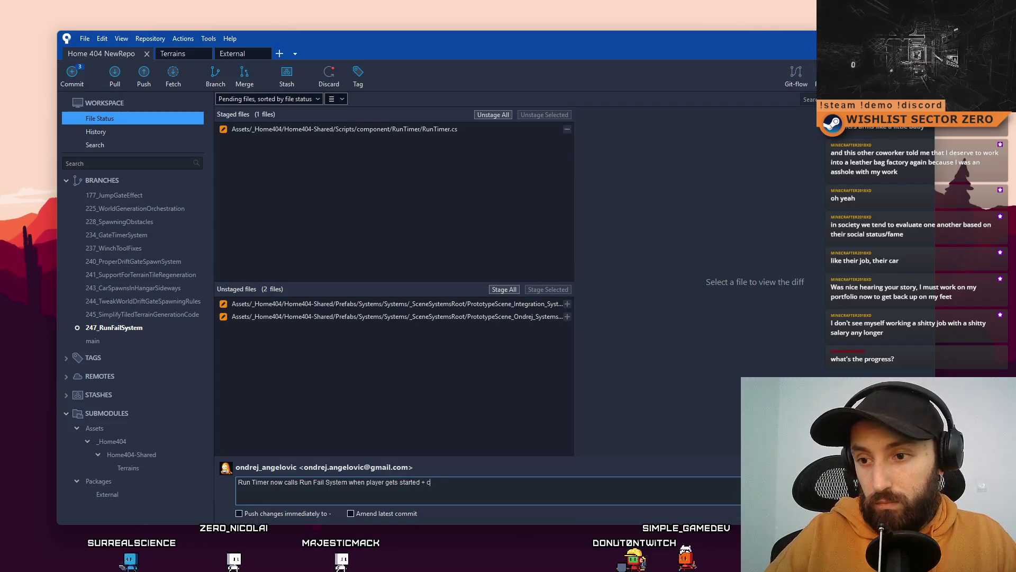
{"action": "type", "text": "ode commentary"}
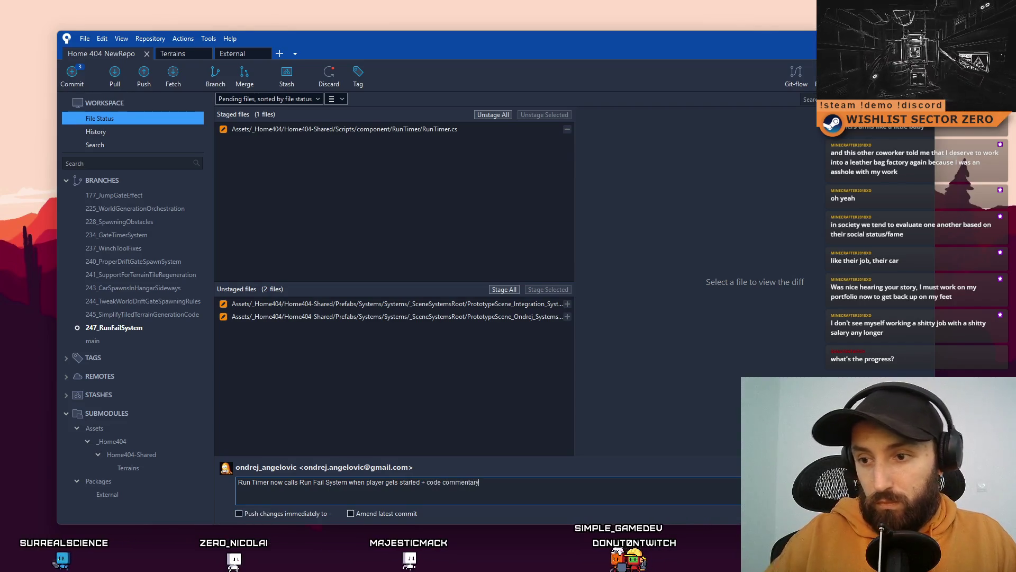
Reword the message ending to 'missing code documentation' and commit RunTimer.cs
{"action": "left_click", "coordinate": [427, 481]}
{"action": "type", "text": "missing"}
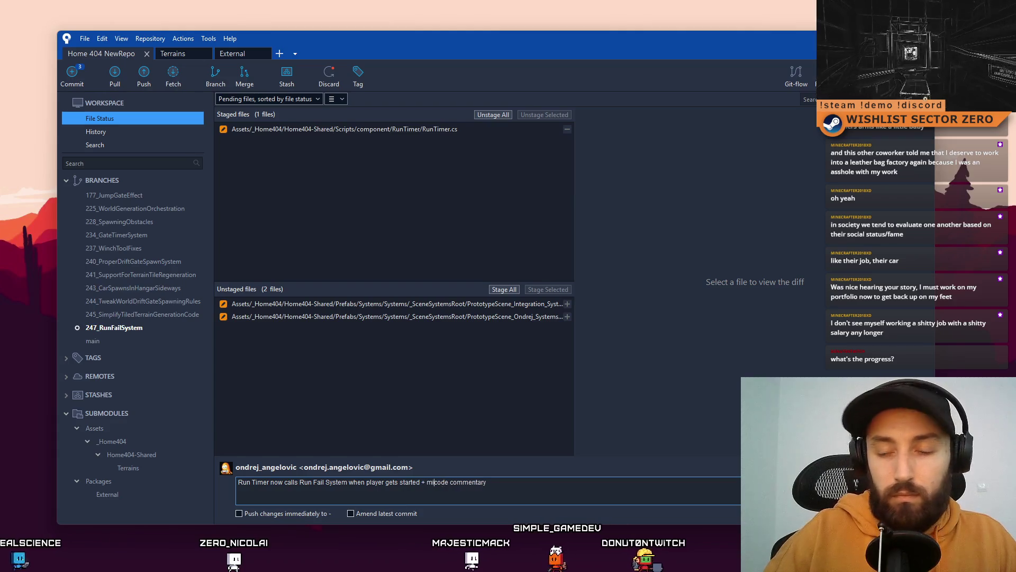
{"action": "double_click", "coordinate": [499, 482]}
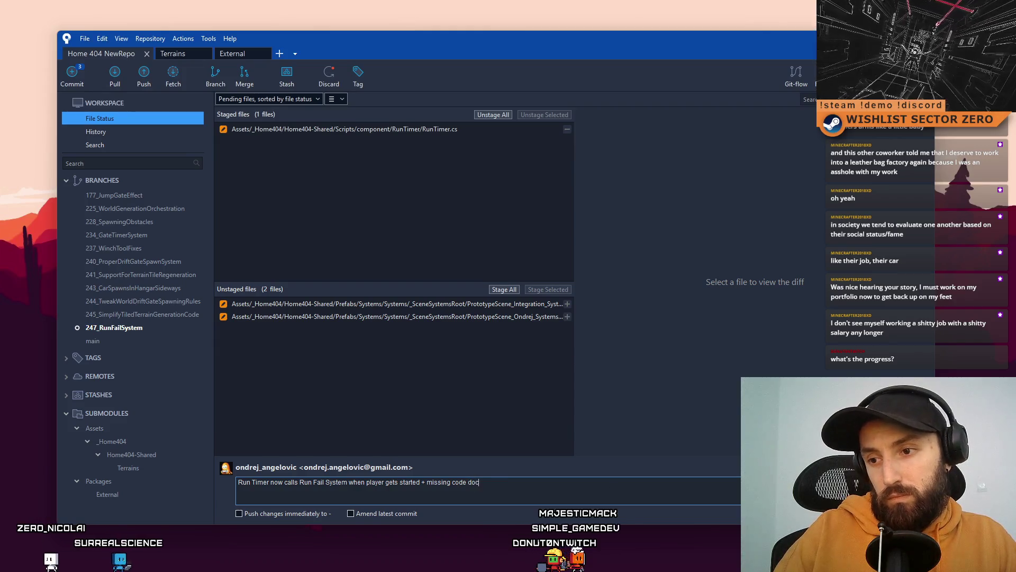
{"action": "key", "text": "BackSpace"}
{"action": "key", "text": "BackSpace"}
{"action": "key", "text": "BackSpace"}
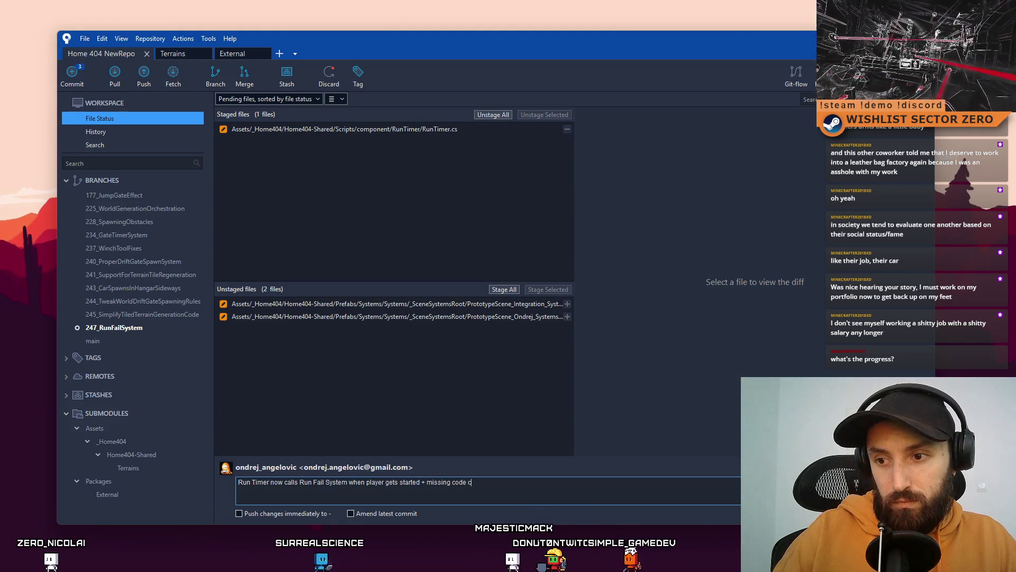
{"action": "type", "text": "ommentary"}
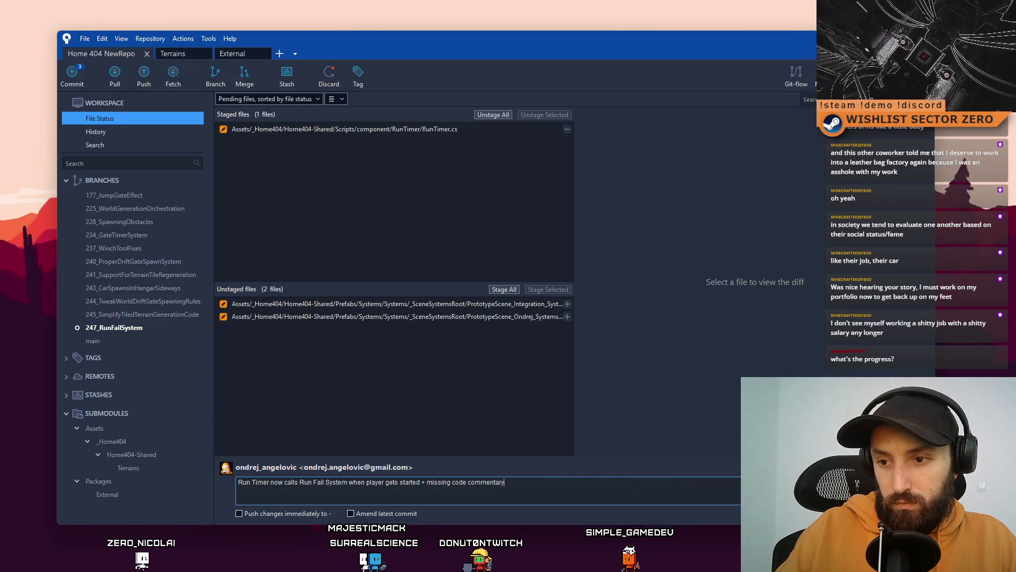
{"action": "double_click", "coordinate": [498, 484]}
{"action": "type", "text": "documentation"}
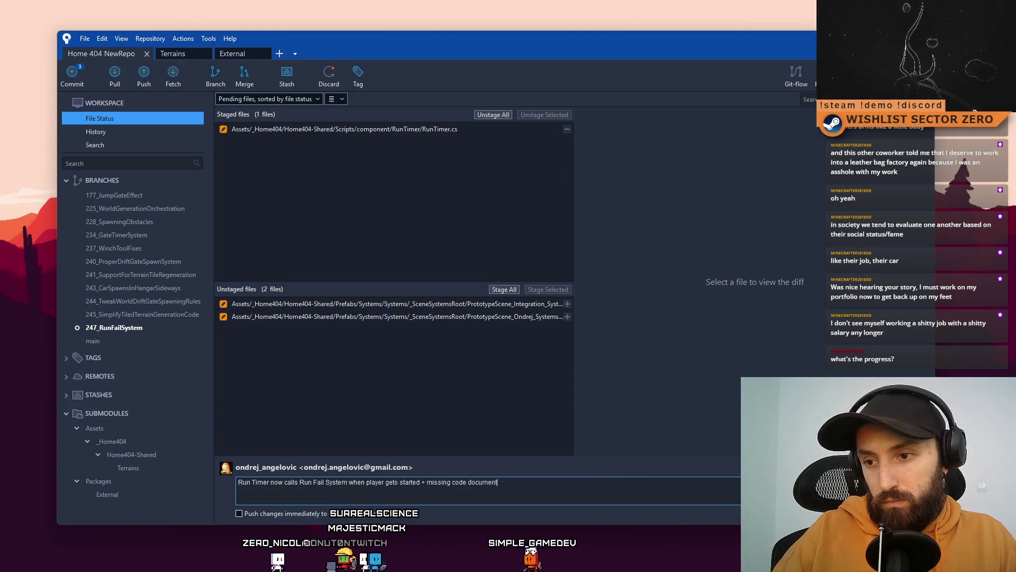
{"action": "key", "text": "BackSpace"}
{"action": "key", "text": "BackSpace"}
{"action": "key", "text": "BackSpace"}
{"action": "type", "text": "d"}
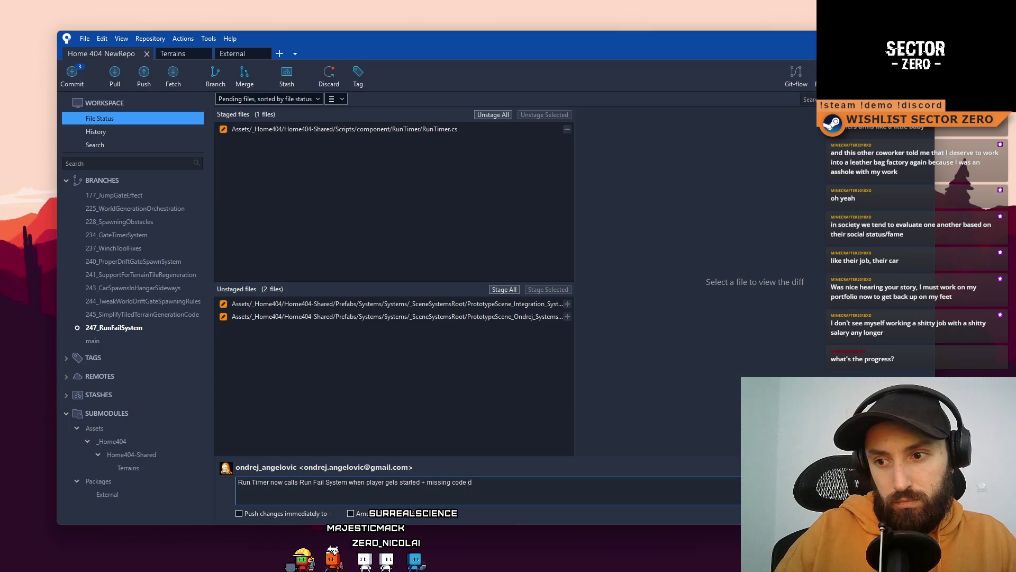
{"action": "type", "text": "ocu"}
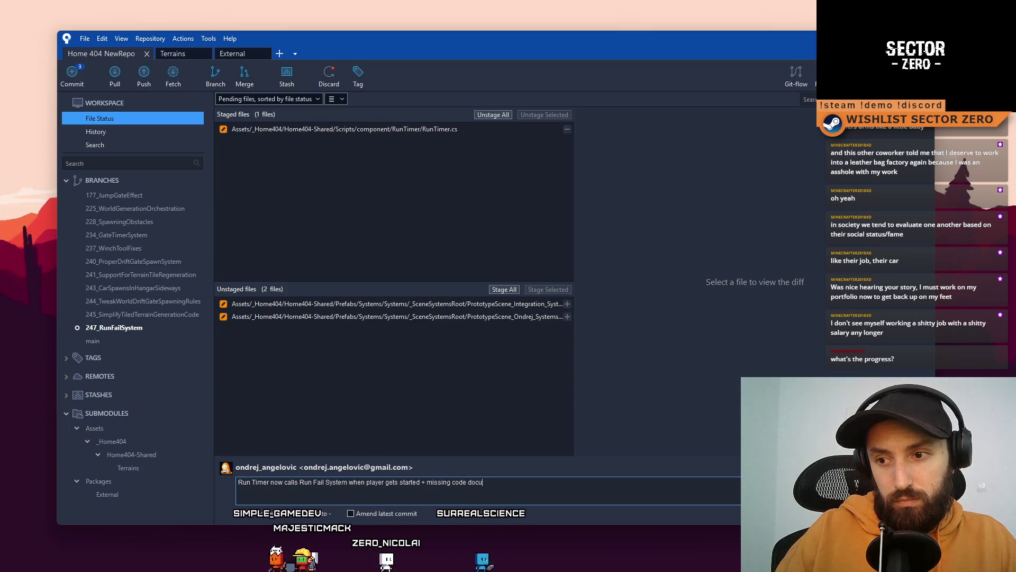
{"action": "type", "text": "mentation"}
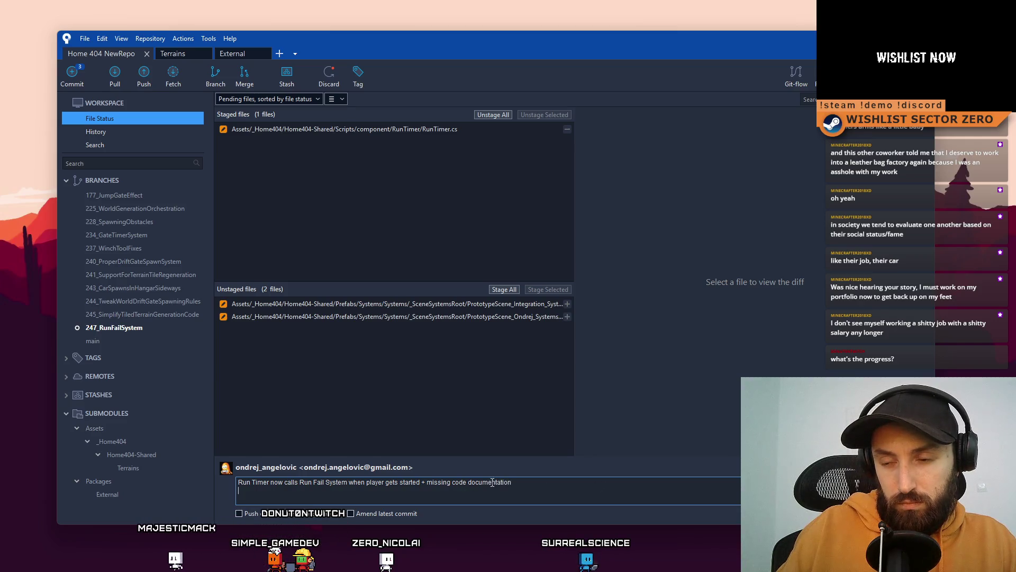
{"action": "key", "text": "ctrl+Return"}
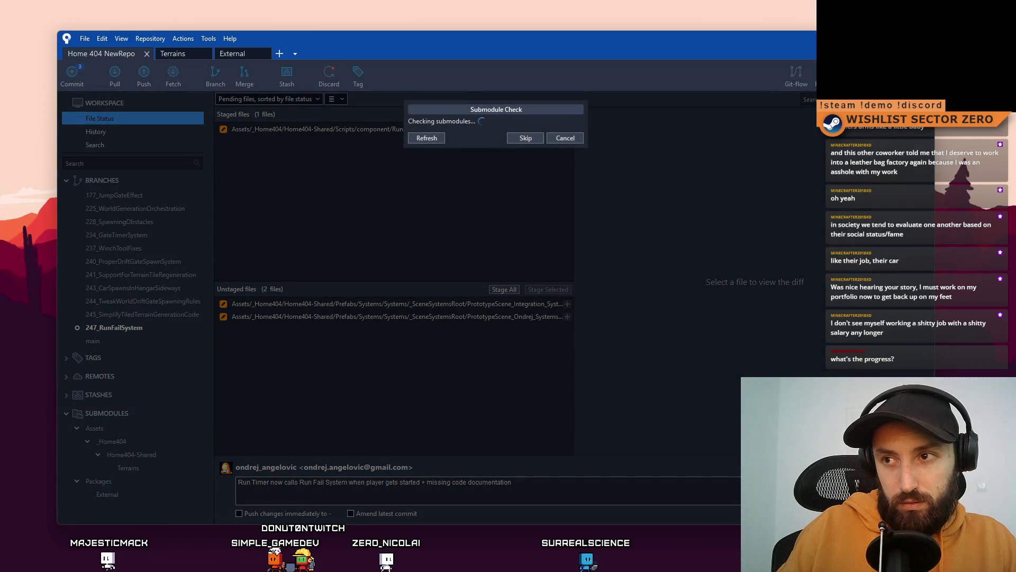
Finish the RunTimer.cs commit, then stage both prototype scene prefab files
{"action": "left_click", "coordinate": [526, 201]}
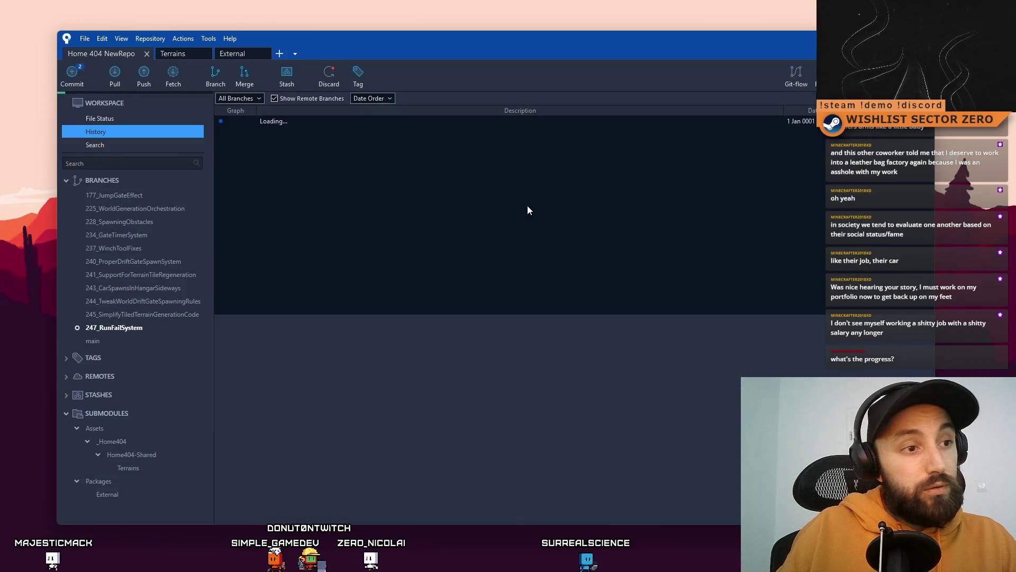
{"action": "left_click", "coordinate": [128, 118]}
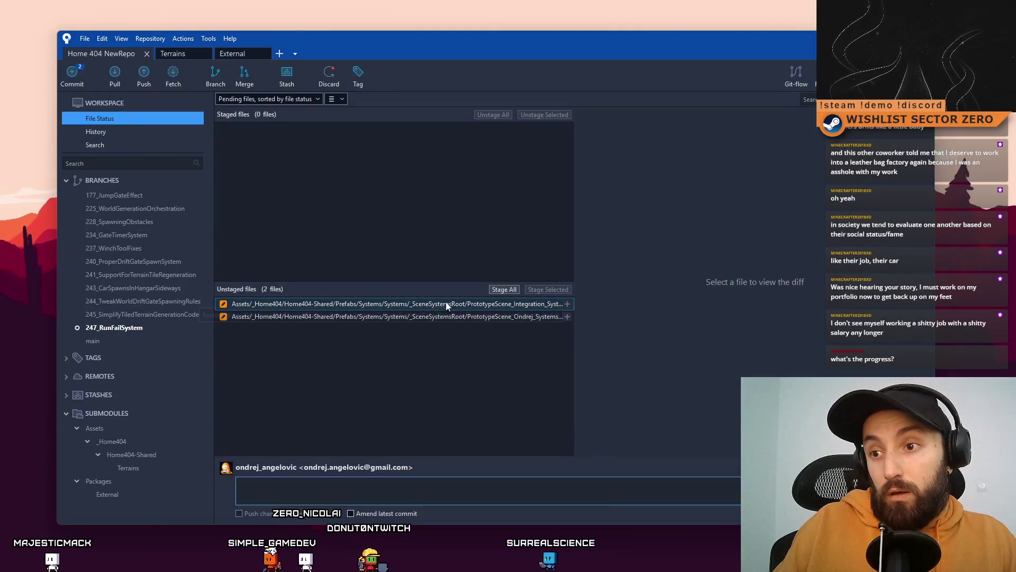
{"action": "left_click", "coordinate": [520, 316]}
{"action": "left_click", "coordinate": [566, 290]}
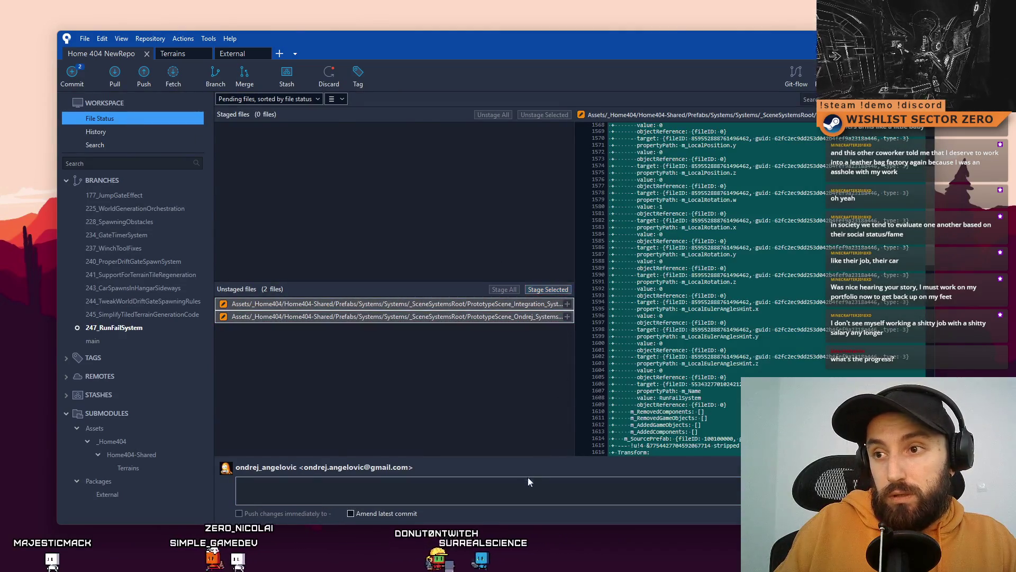
{"action": "left_click", "coordinate": [529, 482]}
Commit the prefabs as 'Added new Run Fail system into Integration Systems & Ondrej Systems'
{"action": "type", "text": "A"}
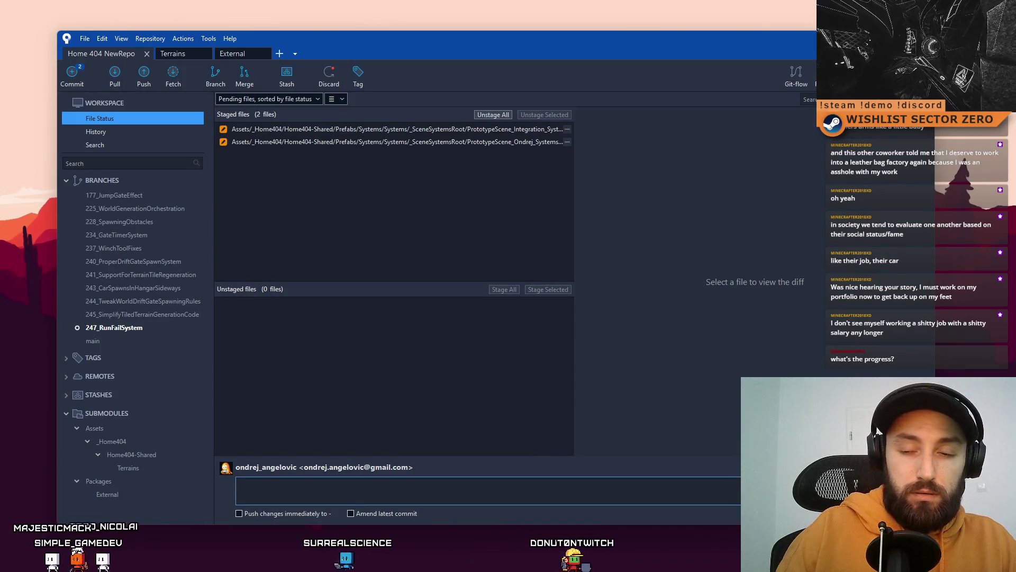
{"action": "type", "text": "dded new Run Fail system into In"}
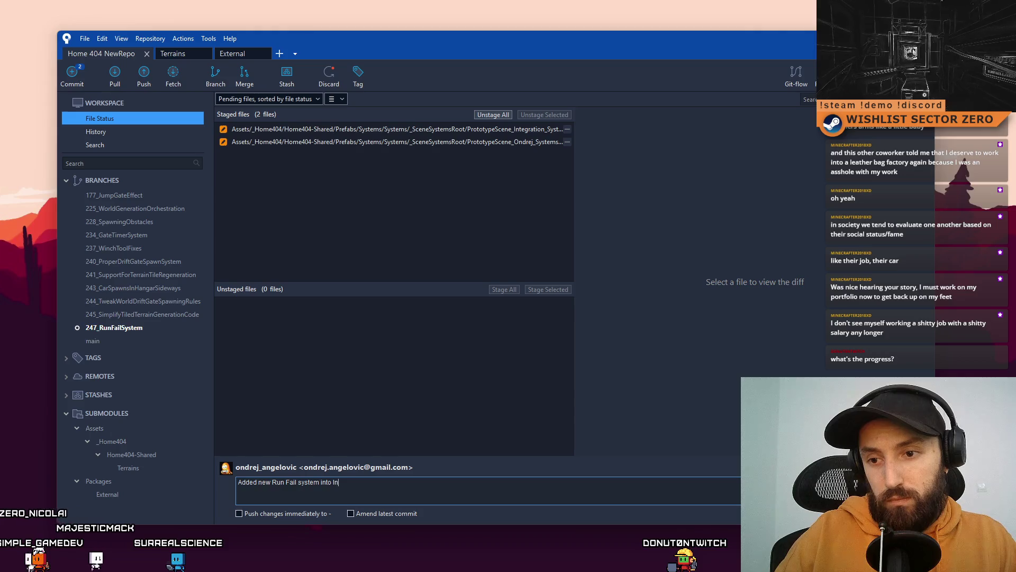
{"action": "type", "text": "Systems"}
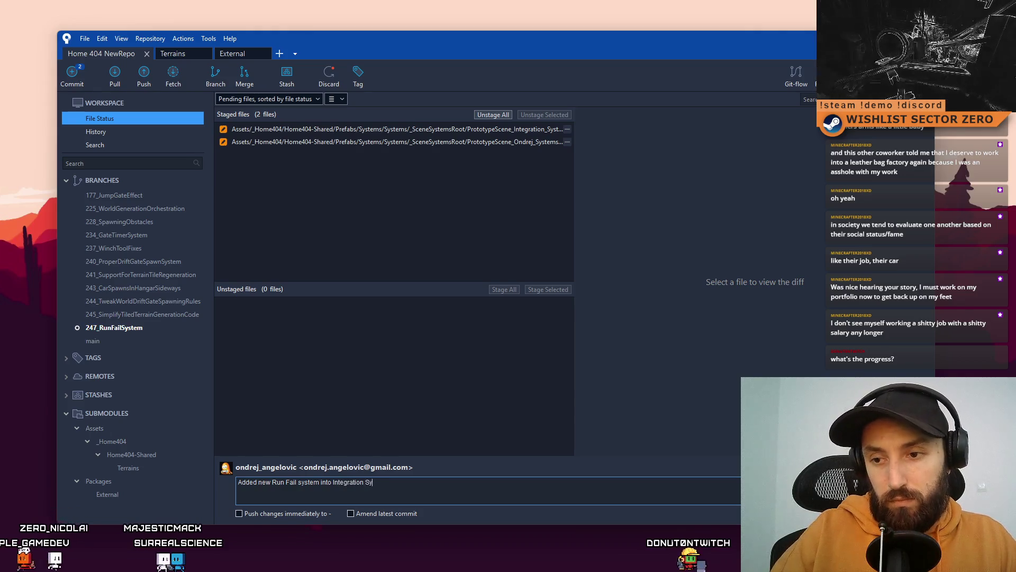
{"action": "type", "text": " & Ondr"}
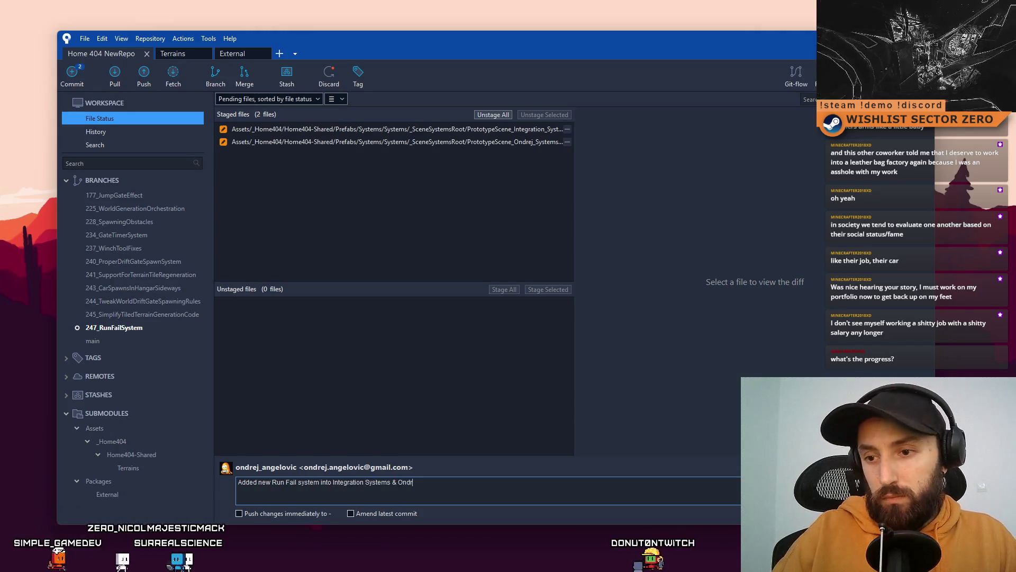
{"action": "type", "text": "ej Systems"}
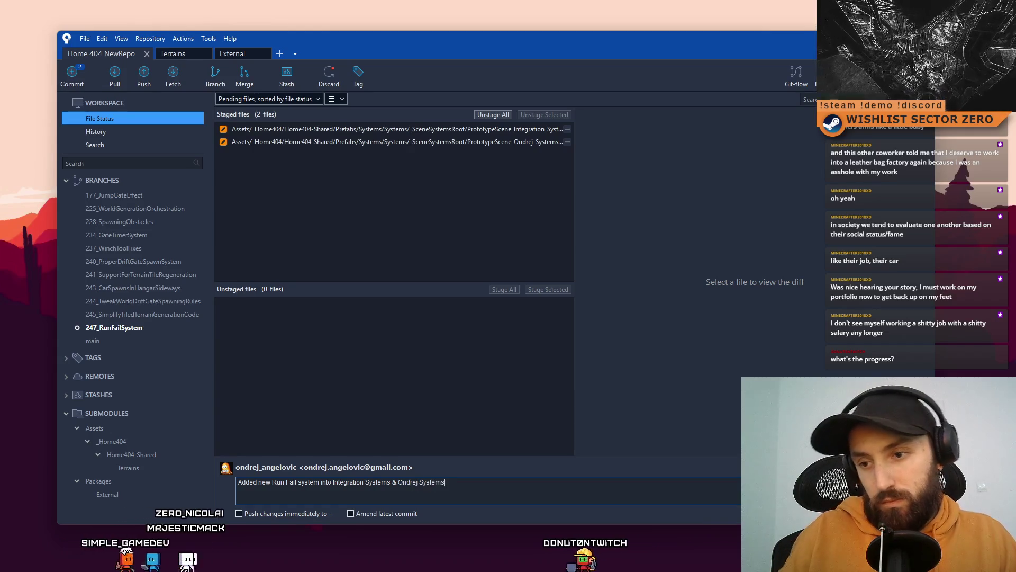
{"action": "key", "text": "ctrl+Return"}
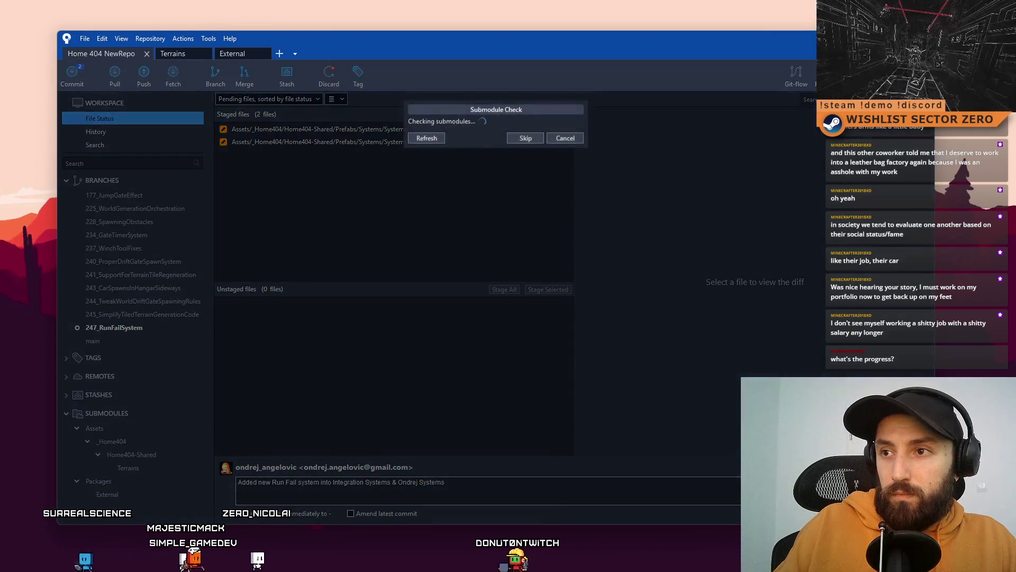
{"action": "left_click", "coordinate": [531, 199]}
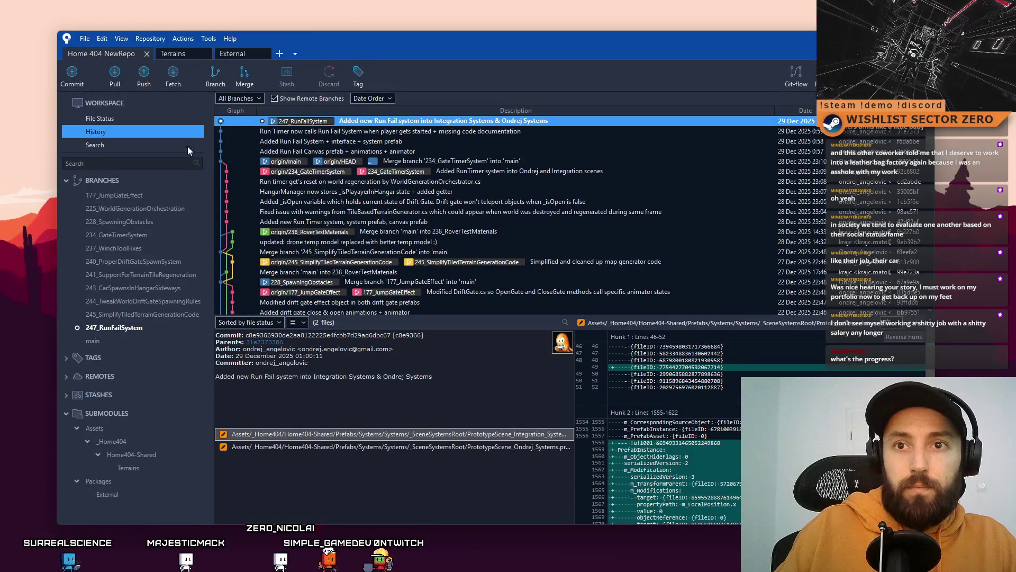
Push the 247_RunFailSystem branch to origin, tracking a remote 247_RunFailSystem branch
{"action": "left_click", "coordinate": [144, 79]}
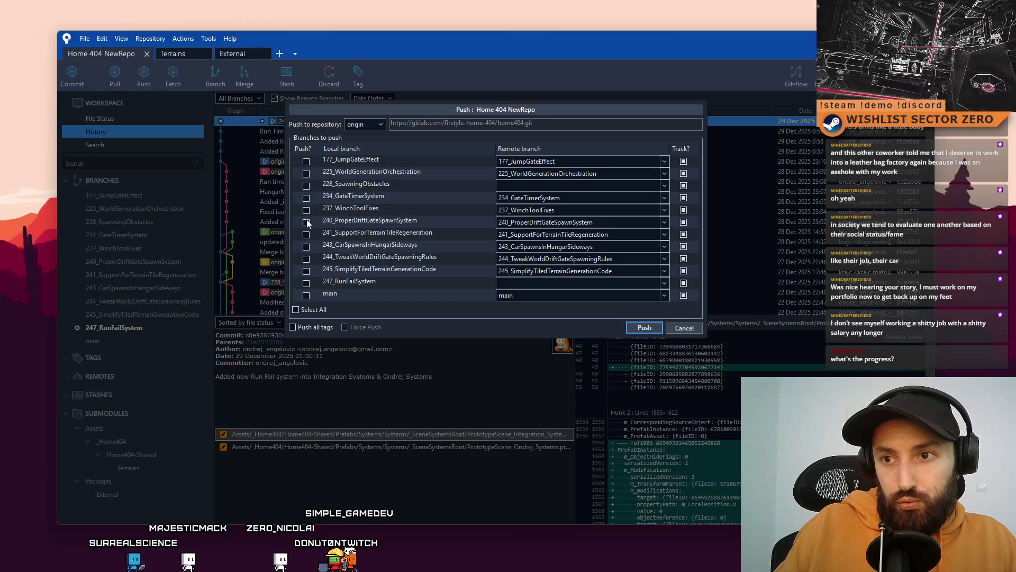
{"action": "left_click", "coordinate": [306, 283]}
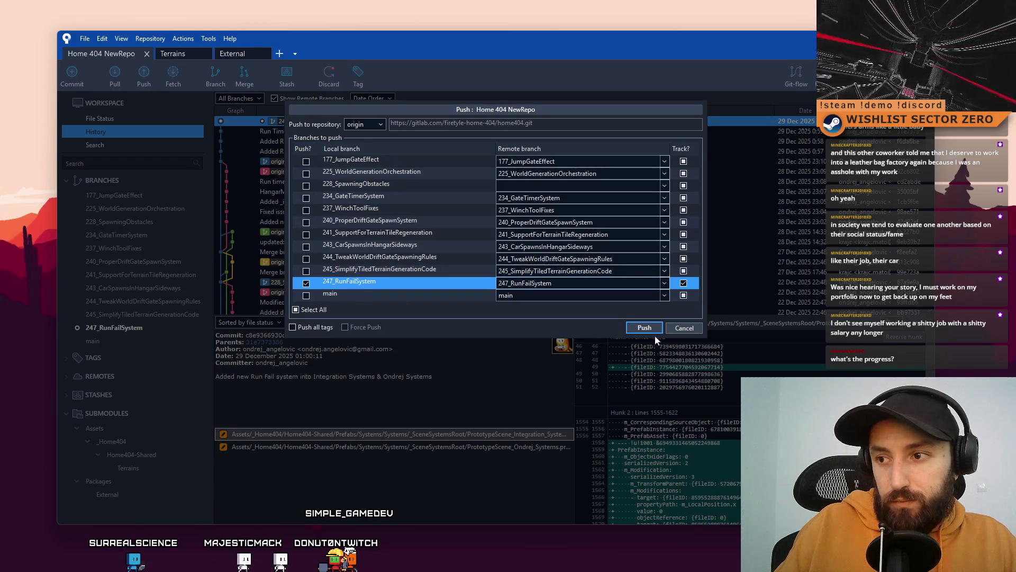
{"action": "left_click", "coordinate": [644, 329]}
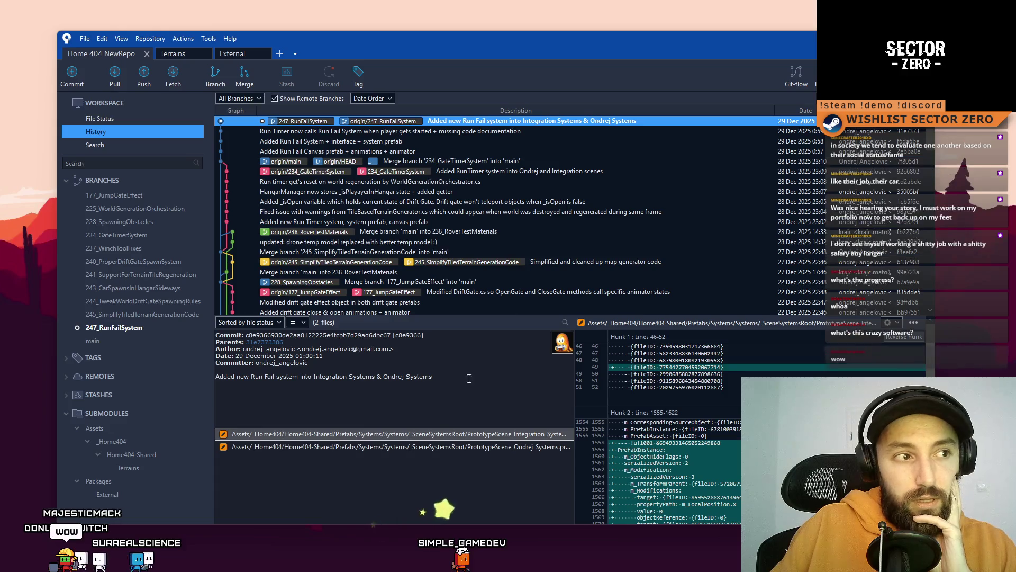
Check out main and pull it from origin to bring in the merged Run Fail System
{"action": "left_click_drag", "start_coordinate": [400, 39], "coordinate": [345, 70]}
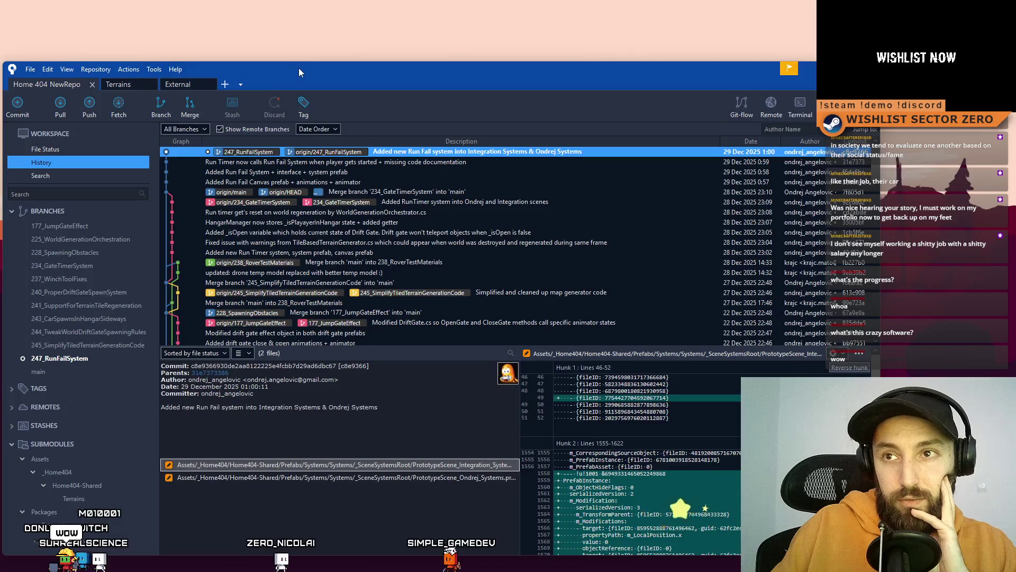
{"action": "left_click_drag", "start_coordinate": [296, 68], "coordinate": [423, 27]}
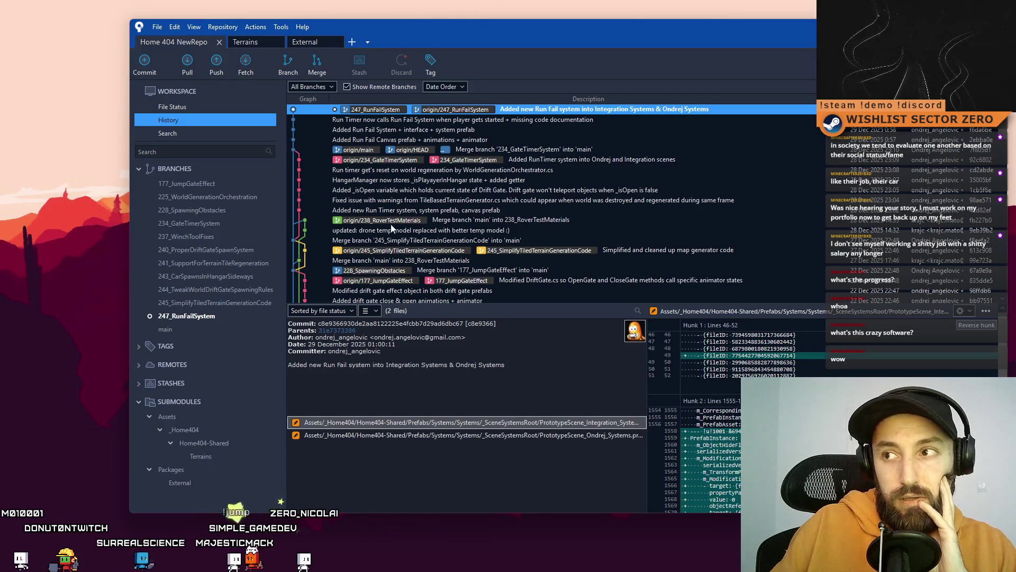
{"action": "double_click", "coordinate": [186, 327]}
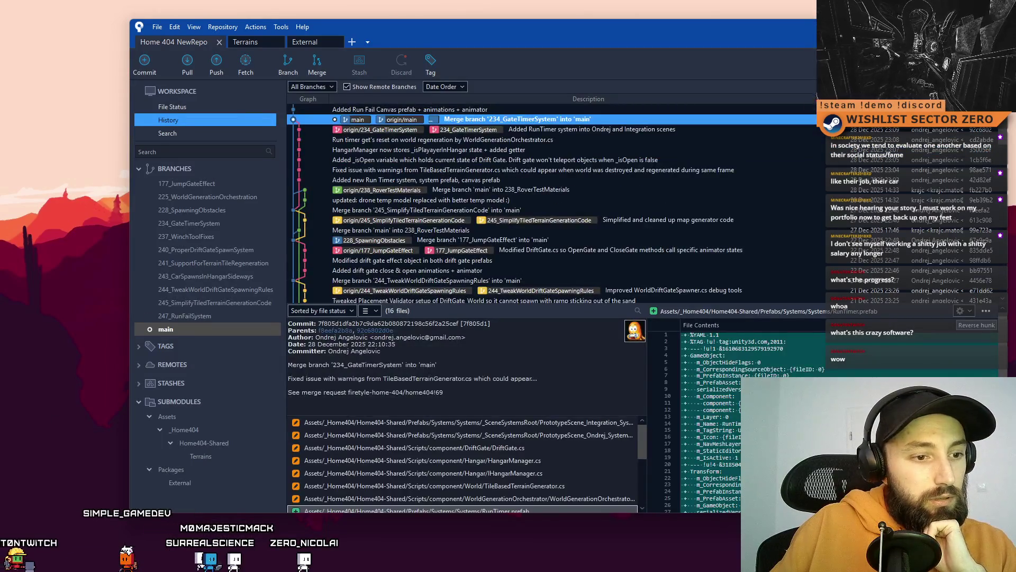
{"action": "left_click", "coordinate": [193, 69]}
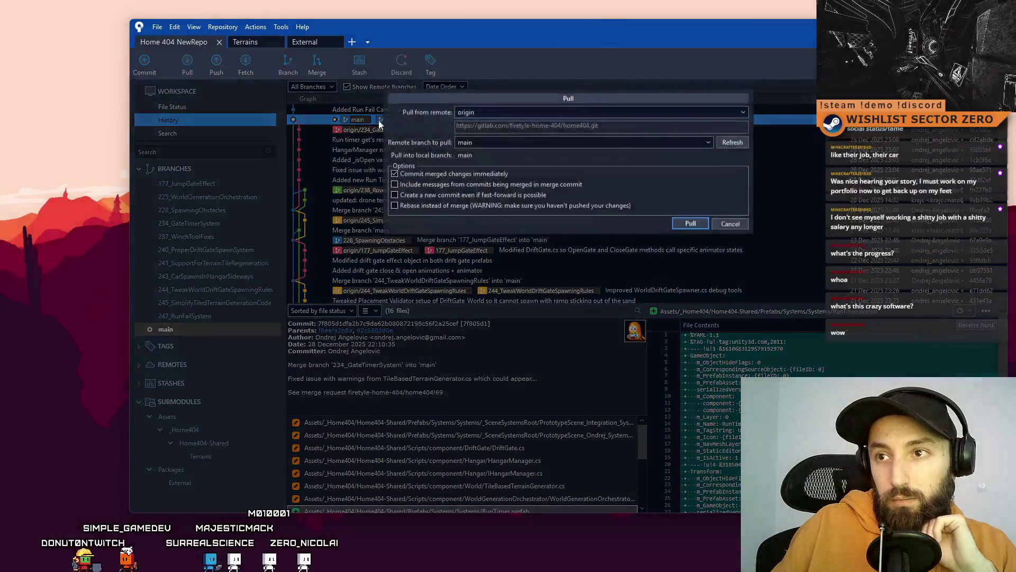
{"action": "left_click", "coordinate": [690, 224]}
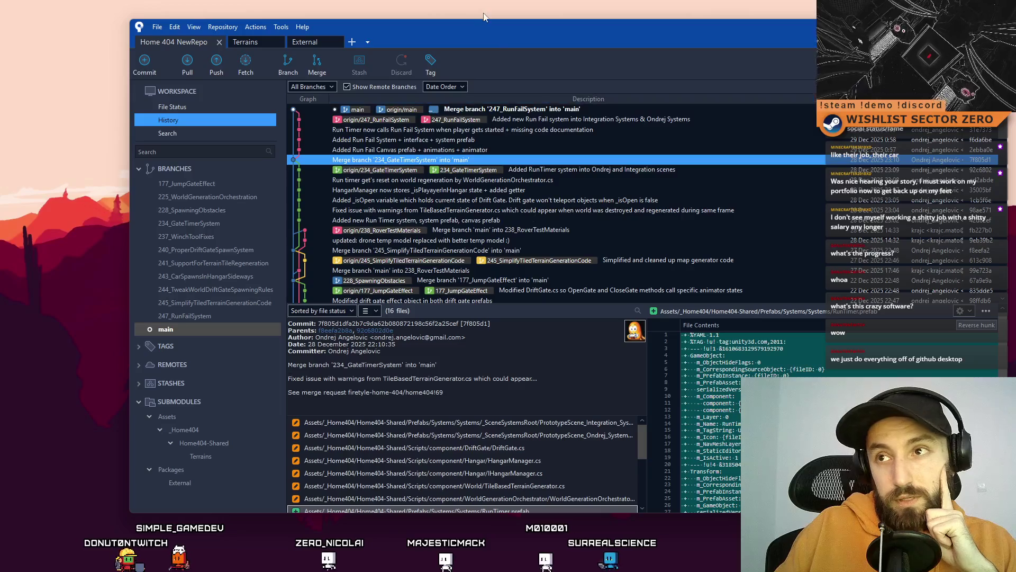
Check the Date and author columns in the history, then minimize SourceTree
{"action": "left_click_drag", "start_coordinate": [487, 29], "coordinate": [360, 45]}
{"action": "mouse_move", "coordinate": [467, 60]}
{"action": "left_mouse_down"}
{"action": "mouse_move", "coordinate": [534, 53]}
{"action": "mouse_move", "coordinate": [502, 53]}
{"action": "mouse_move", "coordinate": [518, 52]}
{"action": "left_mouse_up"}
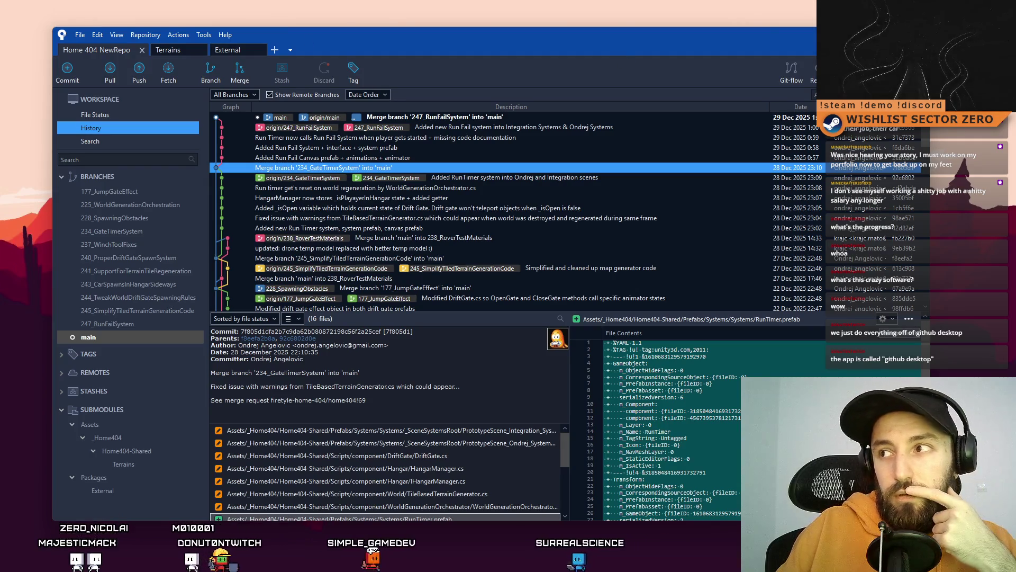
{"action": "key", "text": "super+d"}
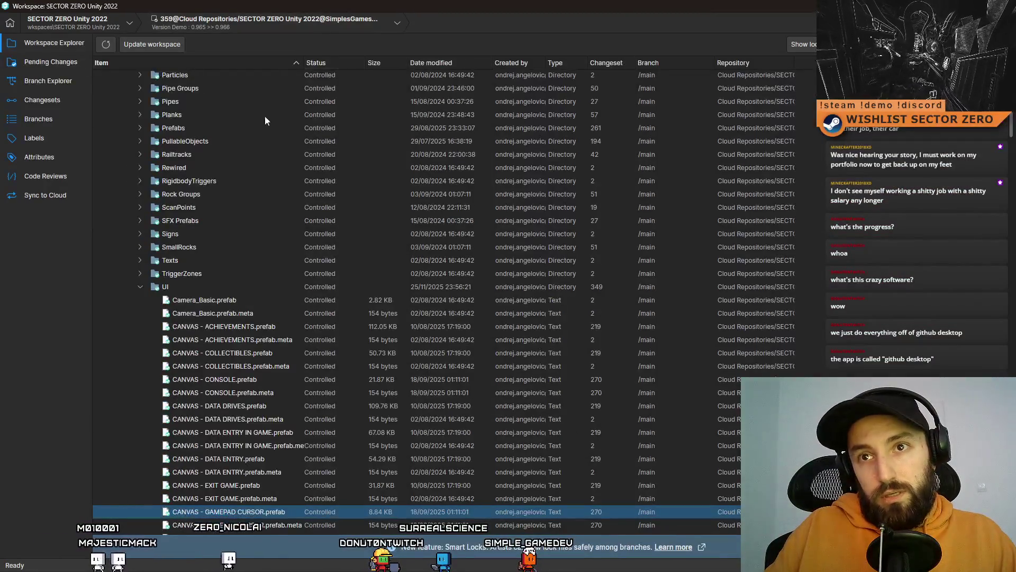
Review the recent SECTOR ZERO changesets, then restore down and minimize Unity Version Control
{"action": "left_click", "coordinate": [81, 104]}
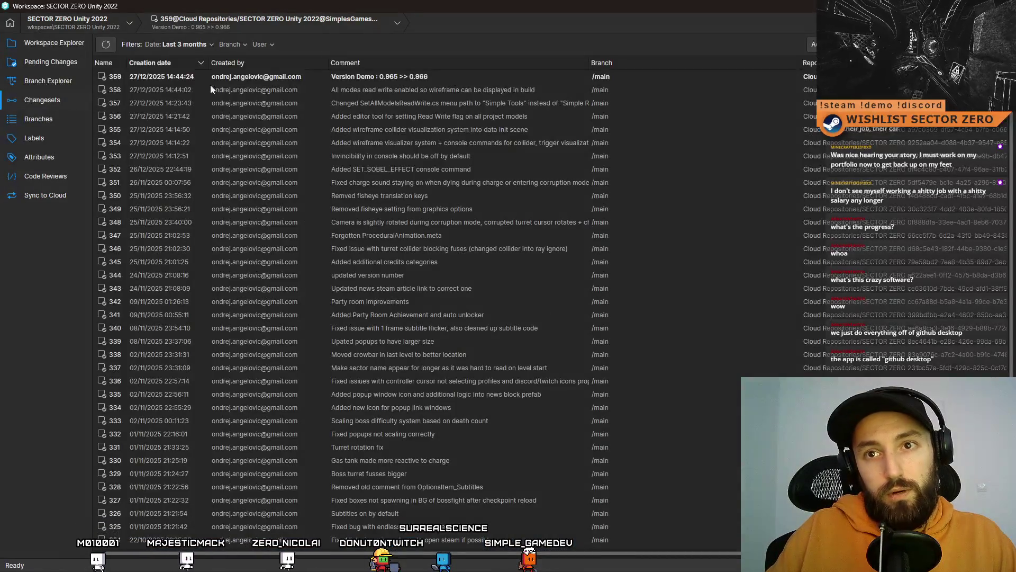
{"action": "scroll", "coordinate": [256, 521], "scroll_direction": "down", "scroll_amount": 2}
{"action": "scroll", "coordinate": [257, 519], "scroll_direction": "up", "scroll_amount": 2}
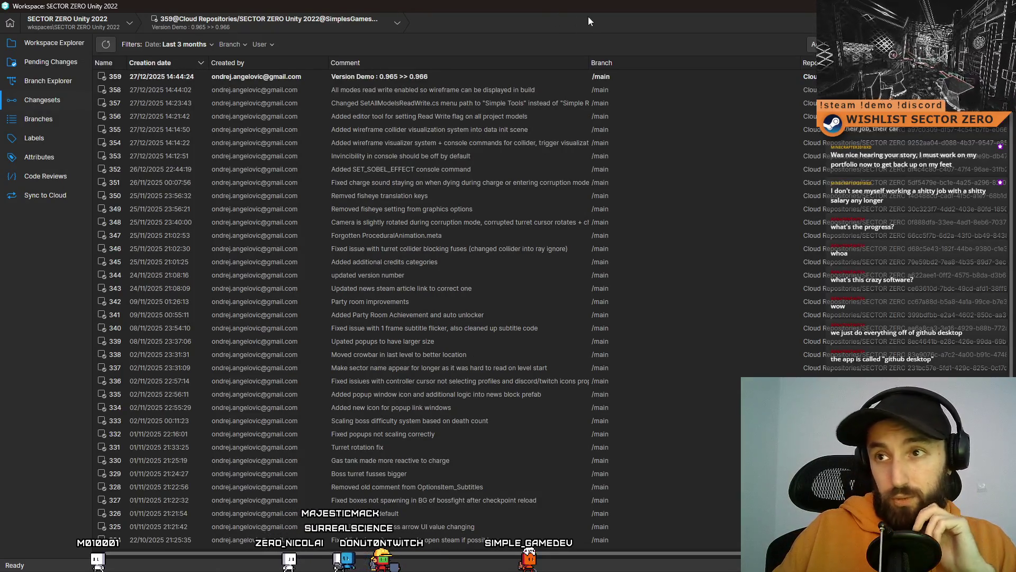
{"action": "left_click_drag", "start_coordinate": [513, 9], "coordinate": [498, 95]}
{"action": "key", "text": "super+d"}
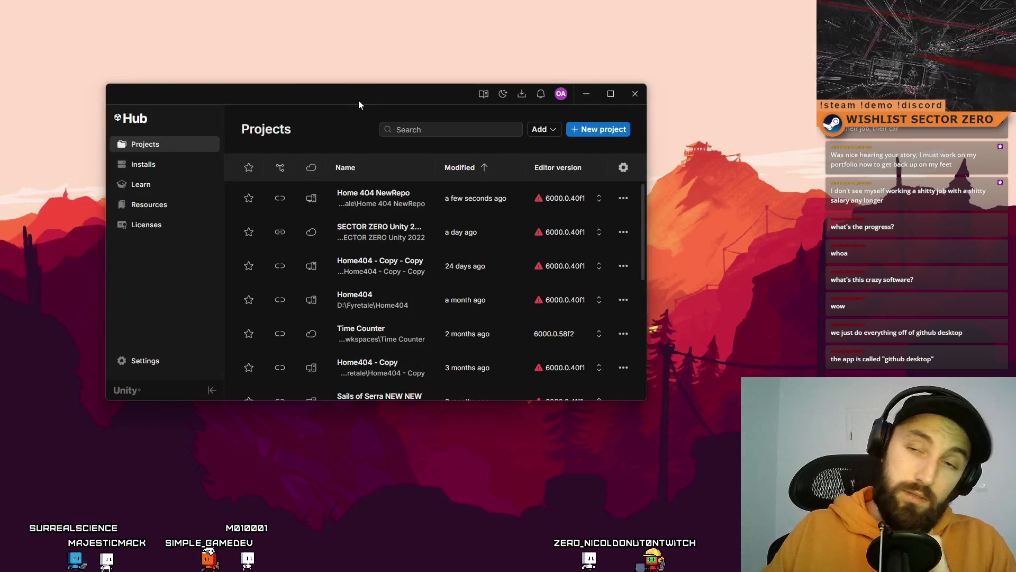
Open Home 404 NewRepo from the Hub's Projects list and minimize Unity Hub
{"action": "left_click", "coordinate": [373, 197]}
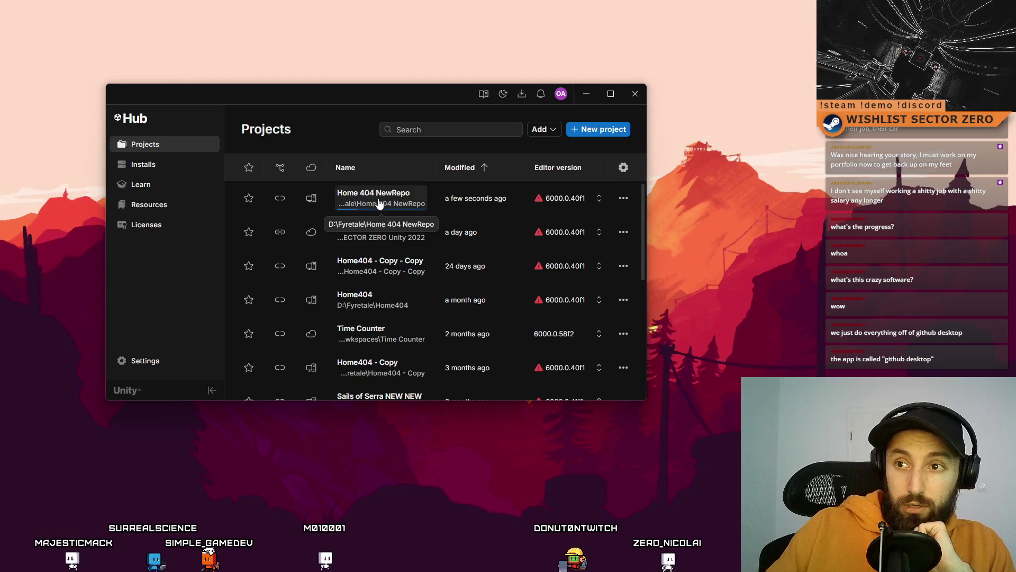
{"action": "left_click", "coordinate": [589, 91]}
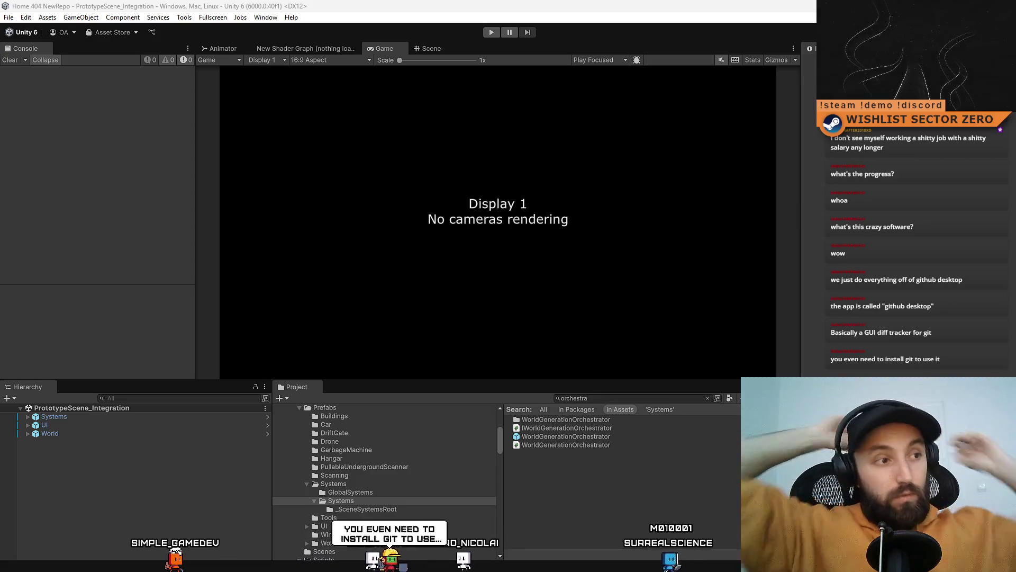
Clear the Project search, play PrototypeScene_Integration, and make the Game view fullscreen
{"action": "left_click", "coordinate": [605, 397]}
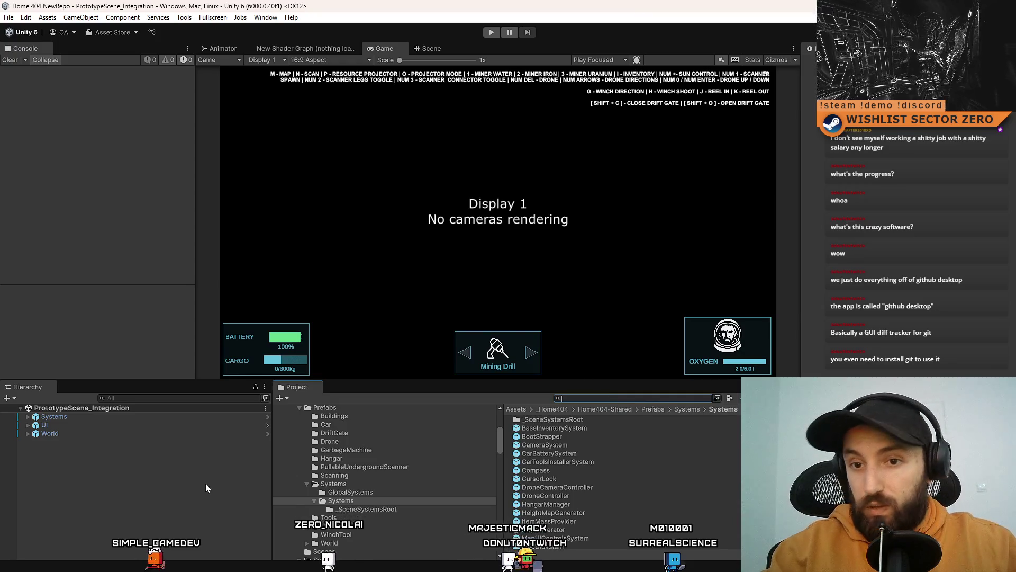
{"action": "left_click", "coordinate": [491, 32]}
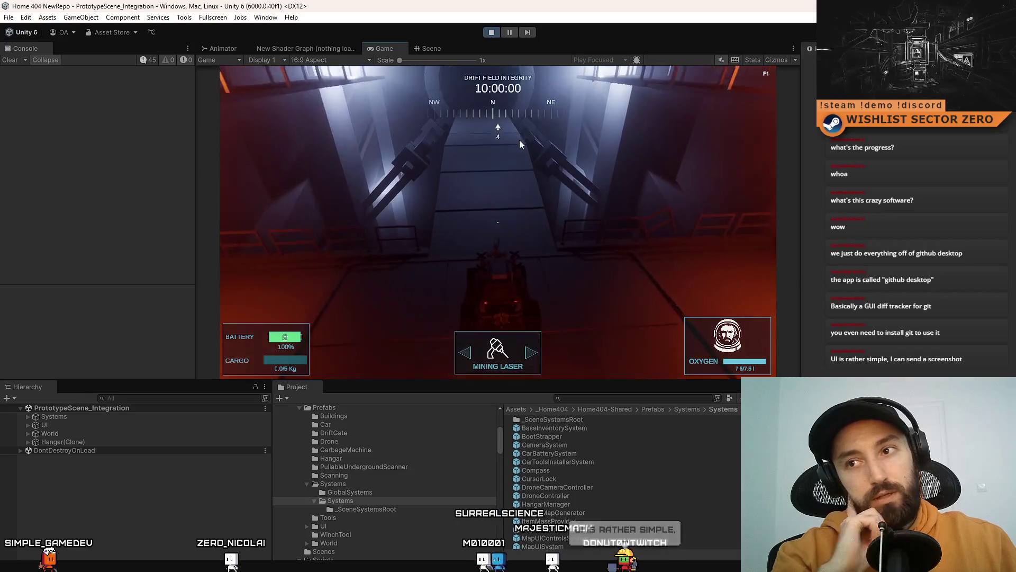
{"action": "key", "text": "F10"}
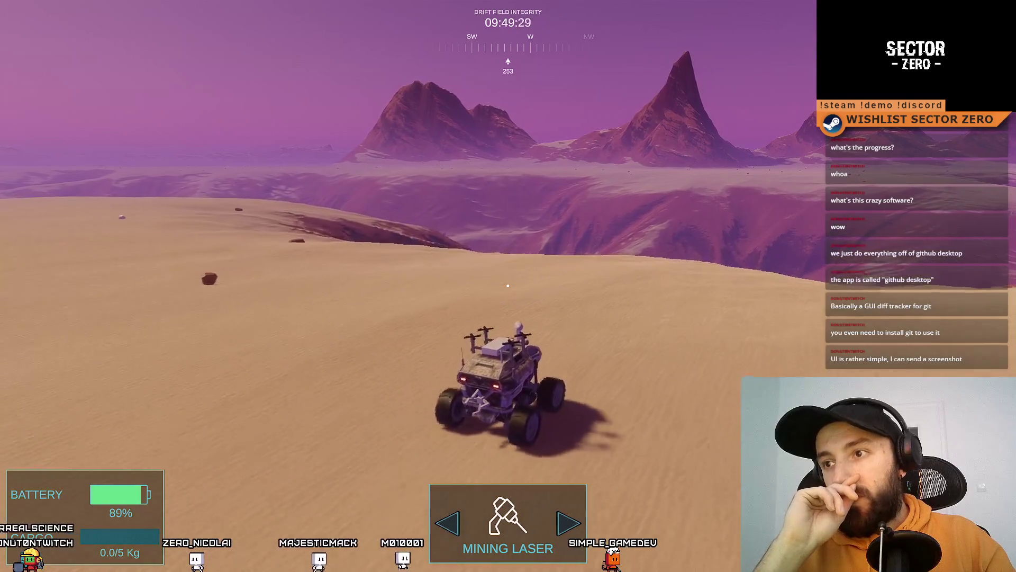
Drive the rover through the glowing gate into the hangar, then exit fullscreen Game view
{"action": "key", "text": "d"}
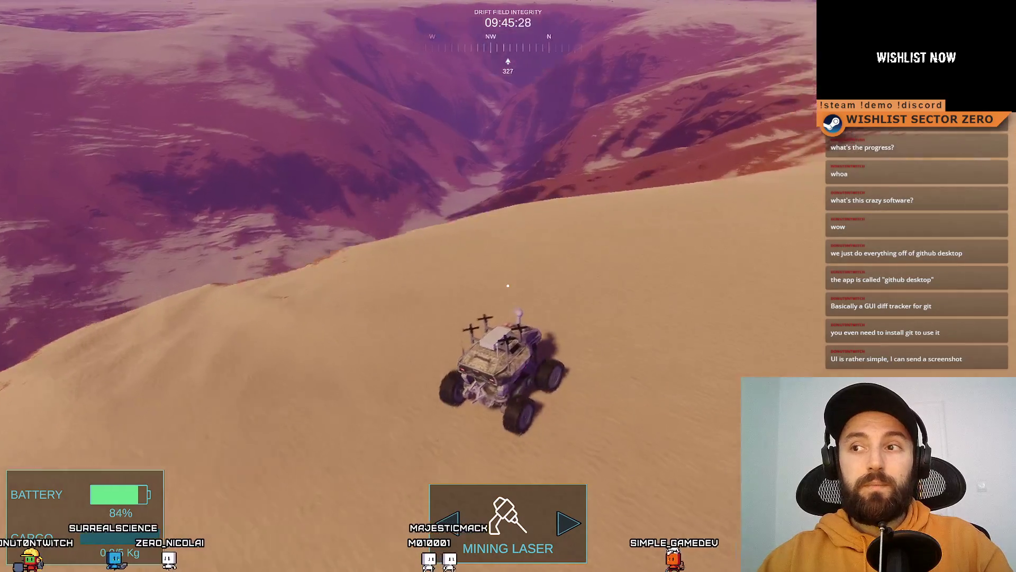
{"action": "key", "text": "w"}
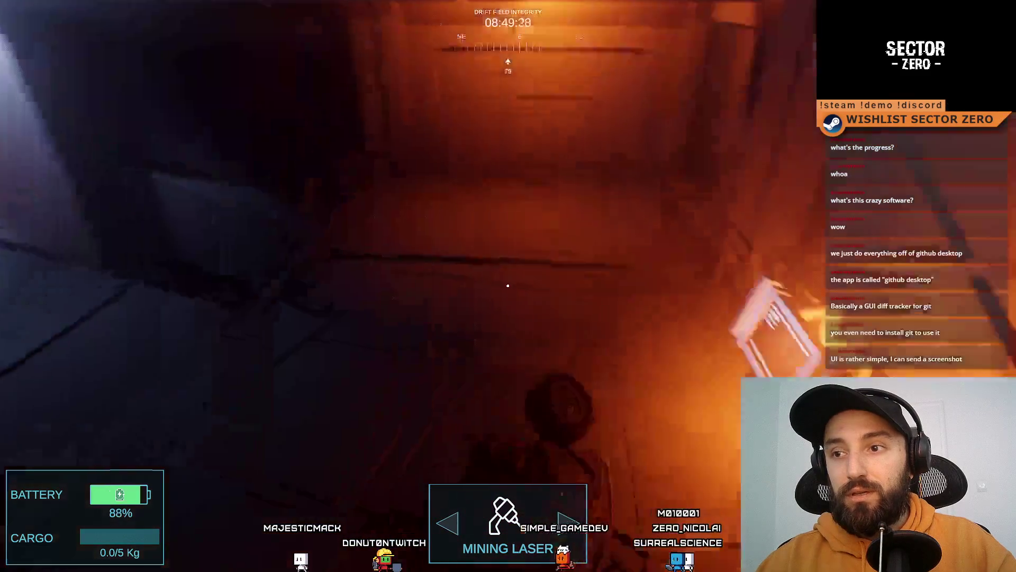
{"action": "key", "text": "F10"}
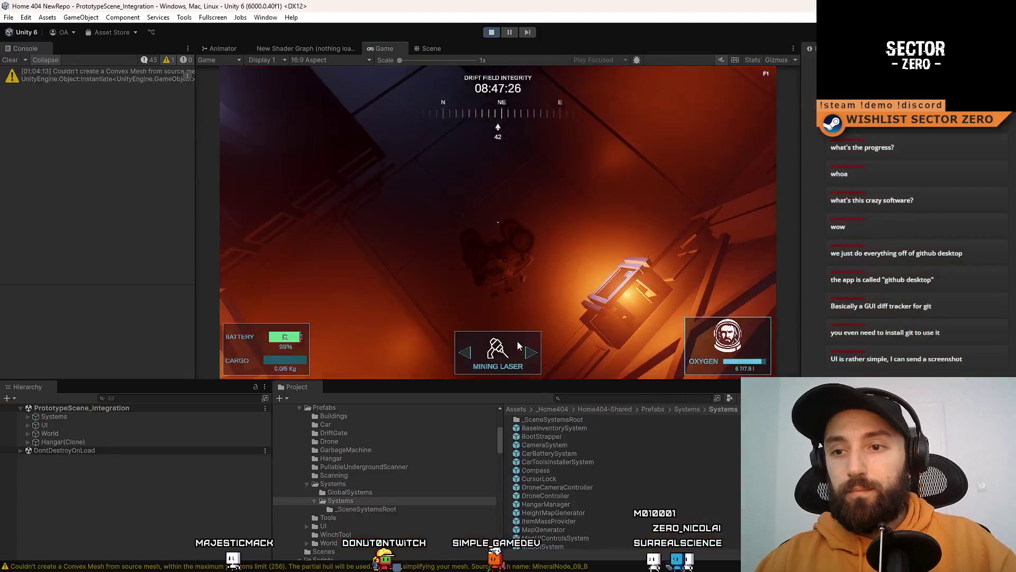
Stop Play mode, minimize the Unity editor, and switch to the Discord direct messages
{"action": "left_click", "coordinate": [490, 32]}
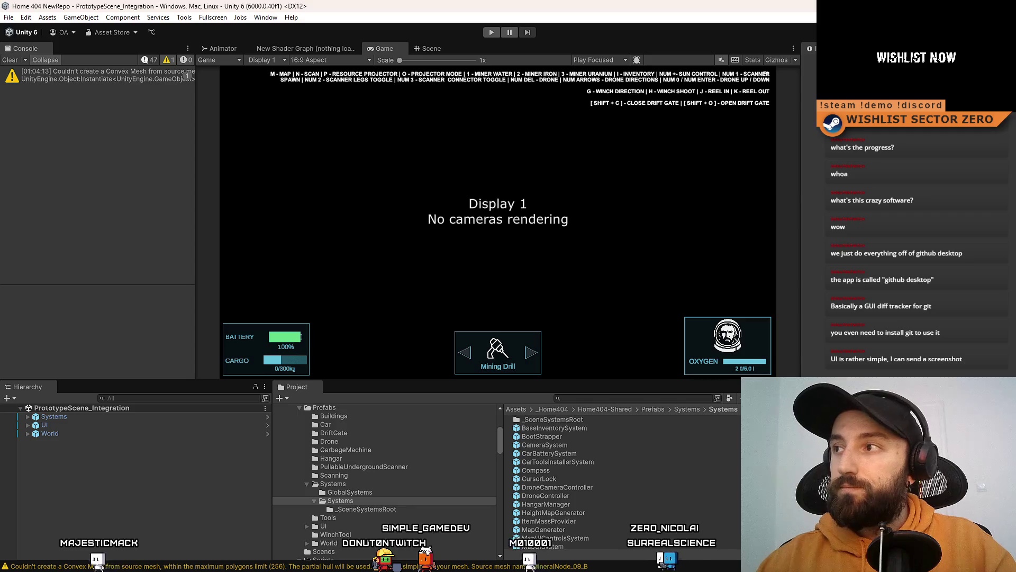
{"action": "key", "text": "super+d"}
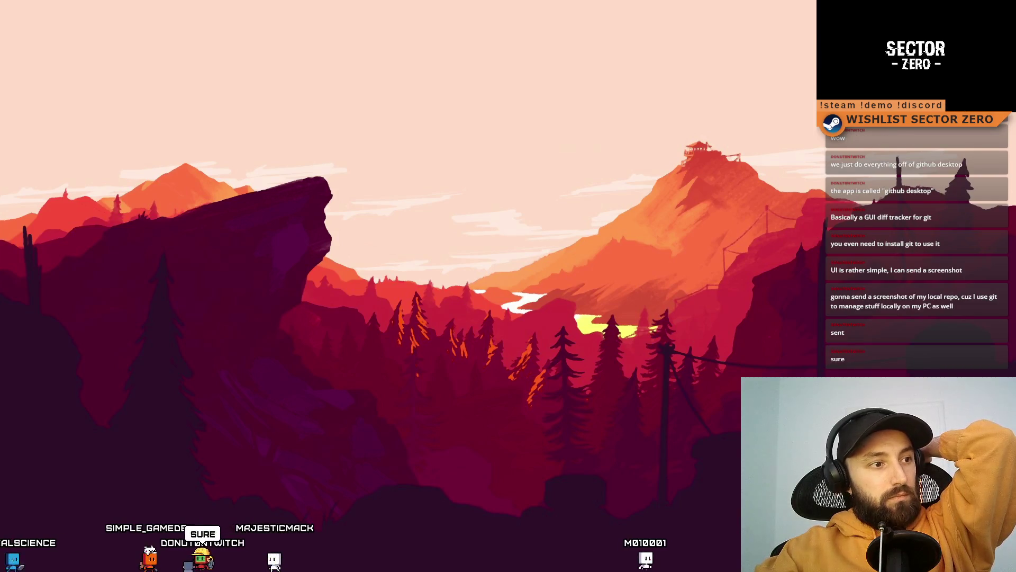
{"action": "key", "text": "alt+Tab"}
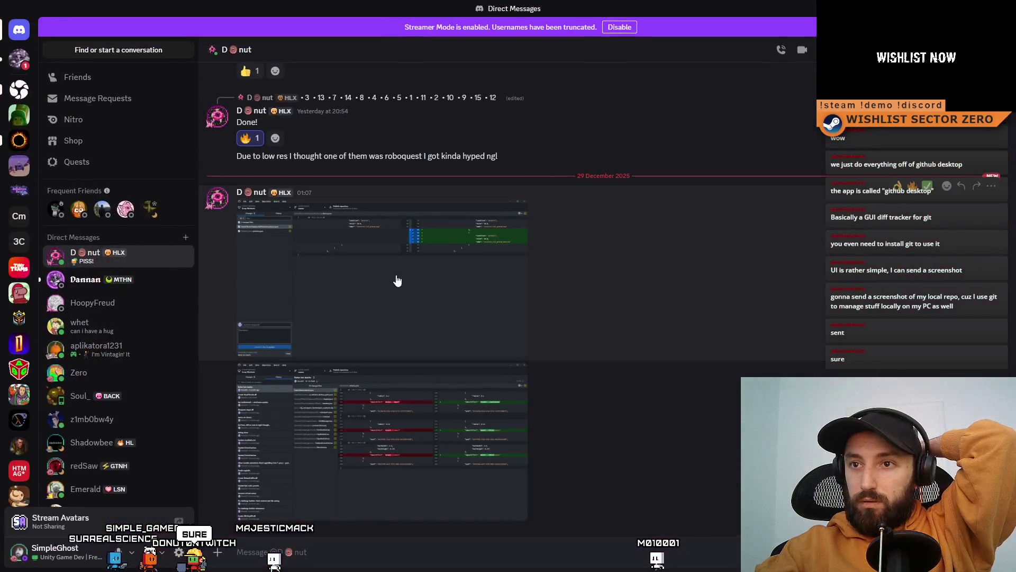
View the shared Changes and History screenshots full size, then minimize Discord
{"action": "left_click", "coordinate": [395, 281]}
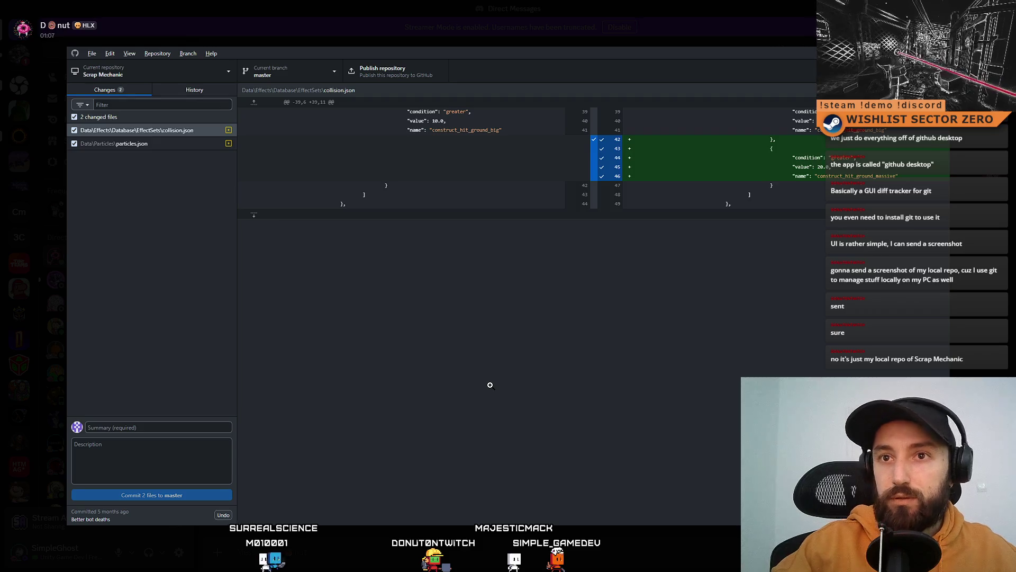
{"action": "left_click", "coordinate": [416, 21]}
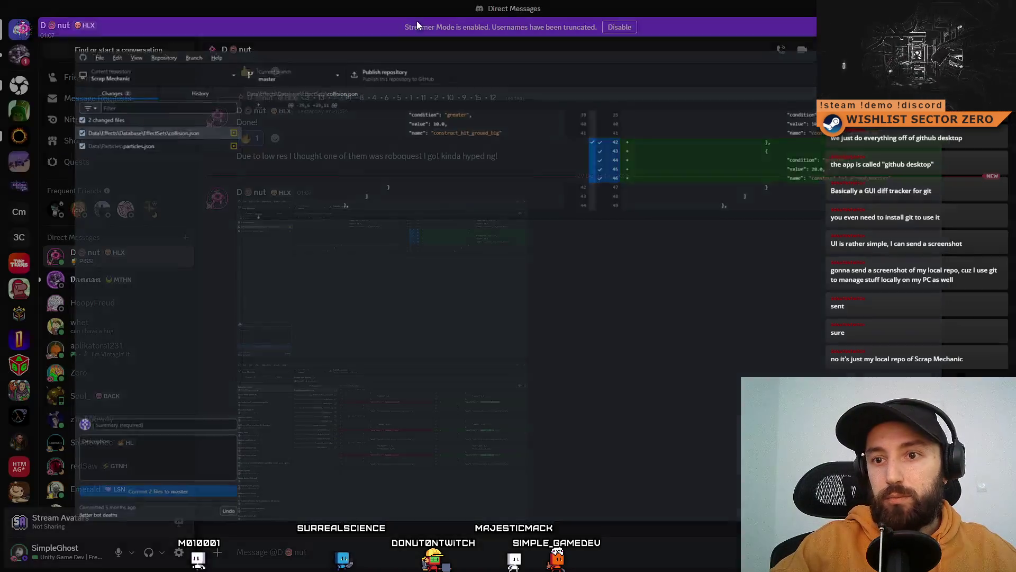
{"action": "scroll", "coordinate": [479, 349], "scroll_direction": "down", "scroll_amount": 3}
{"action": "left_click", "coordinate": [458, 445]}
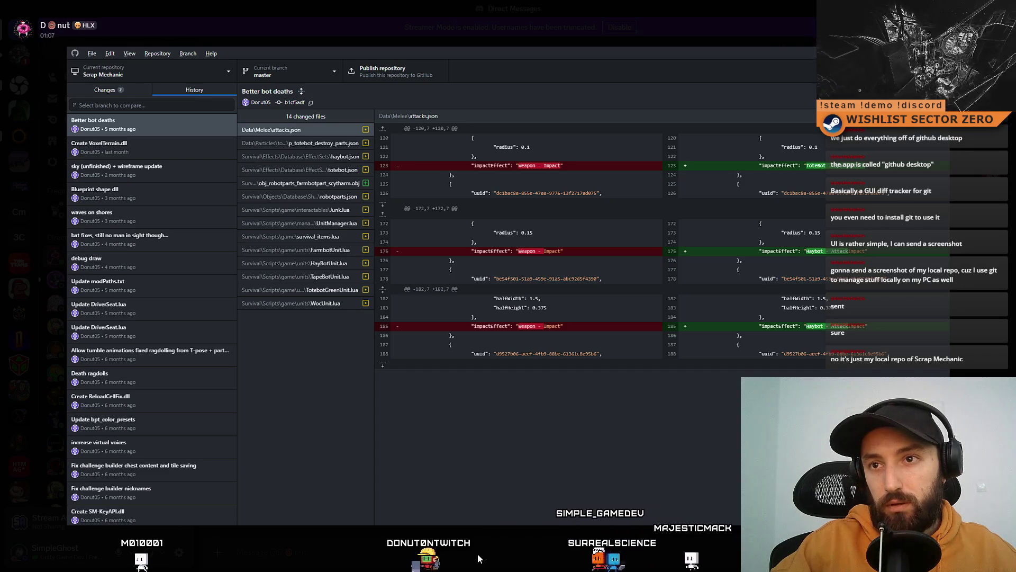
{"action": "key", "text": "Escape"}
{"action": "key", "text": "super+d"}
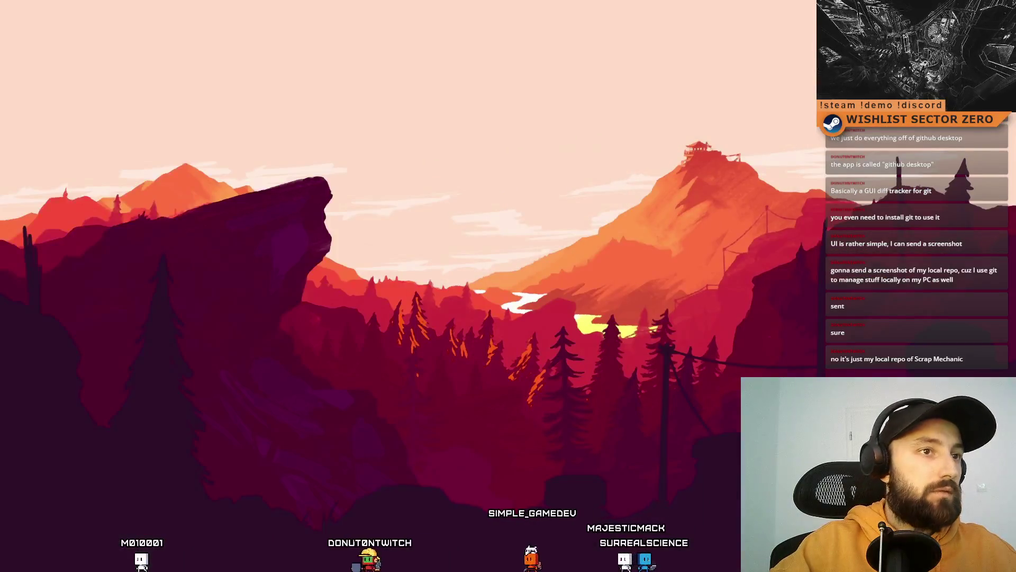